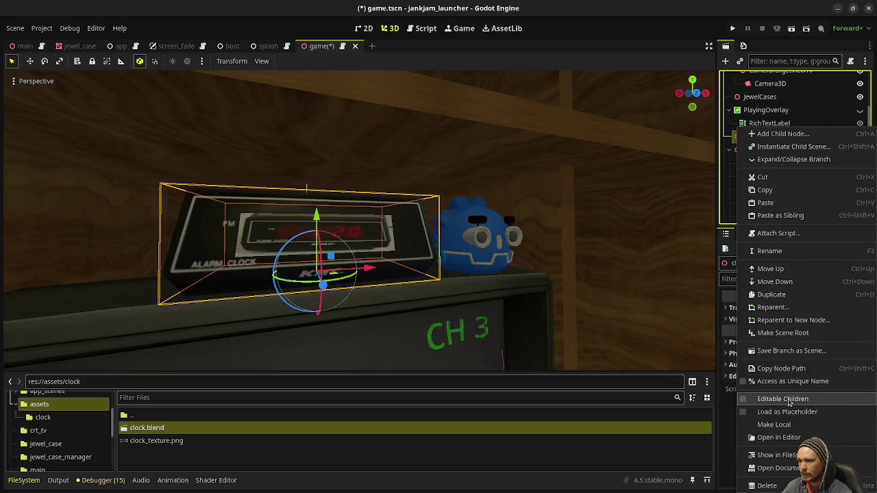
Enable Editable Children on the clock instance so its Cube mesh appears in the scene tree
{"action": "left_click", "coordinate": [759, 150]}
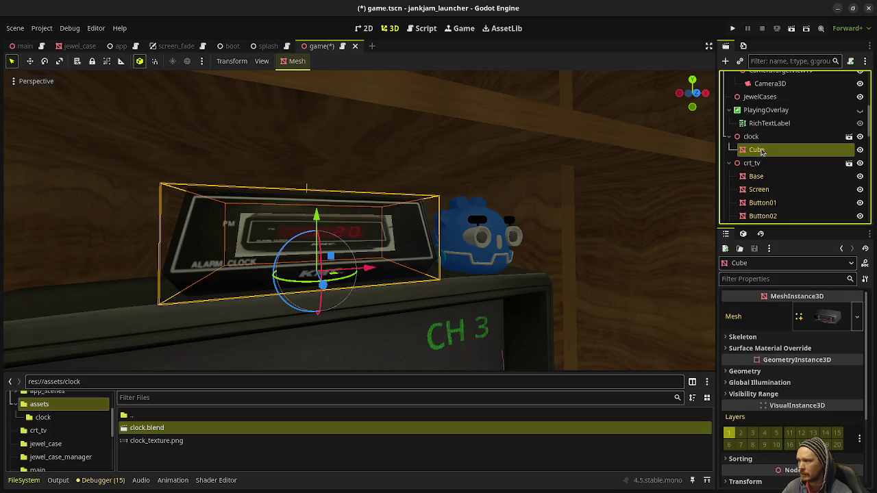
{"action": "key", "text": "alt+Tab"}
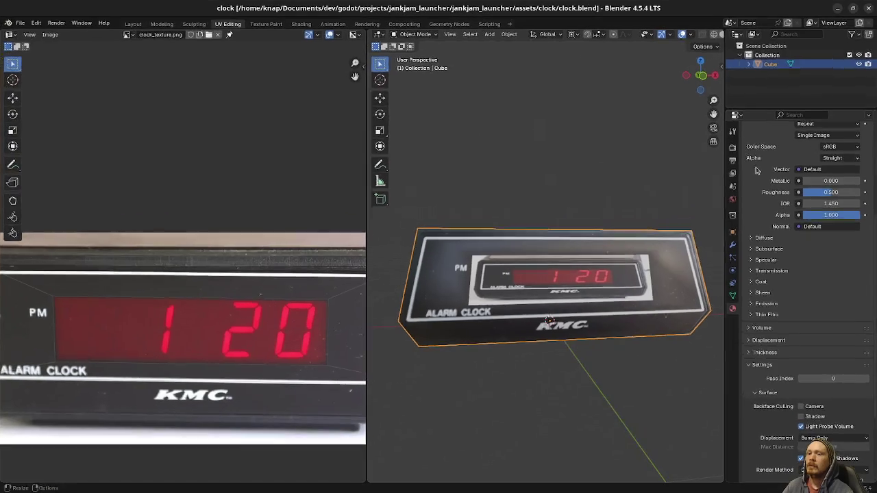
In Blender, separate the clock's display faces into their own object
{"action": "key", "text": "a"}
{"action": "key", "text": "alt+a"}
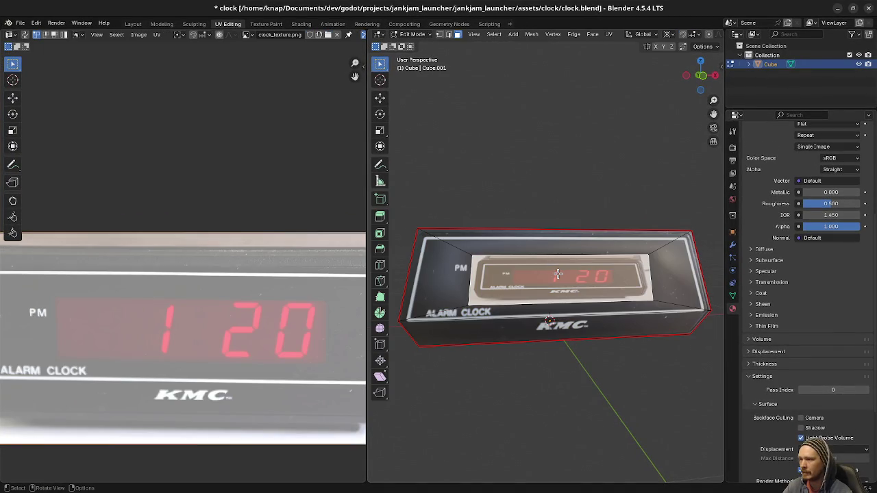
{"action": "key", "text": "l"}
{"action": "key", "text": "p"}
{"action": "left_click", "coordinate": [552, 273]}
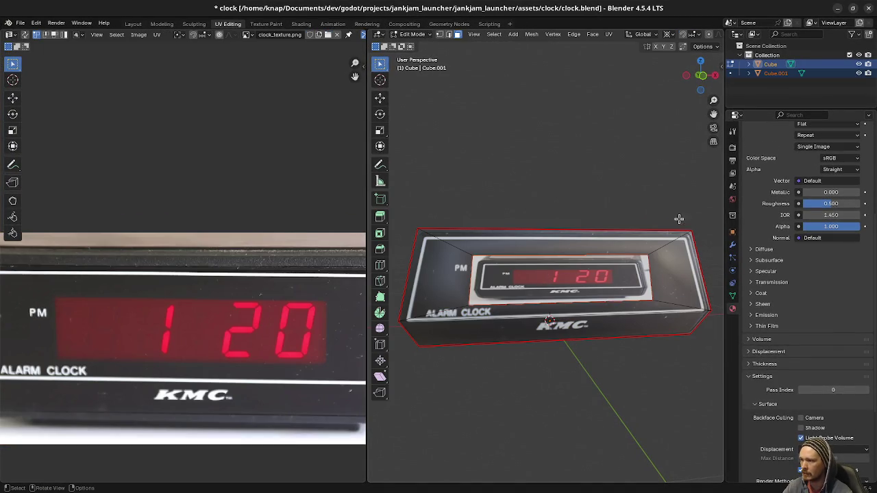
{"action": "left_click", "coordinate": [850, 73]}
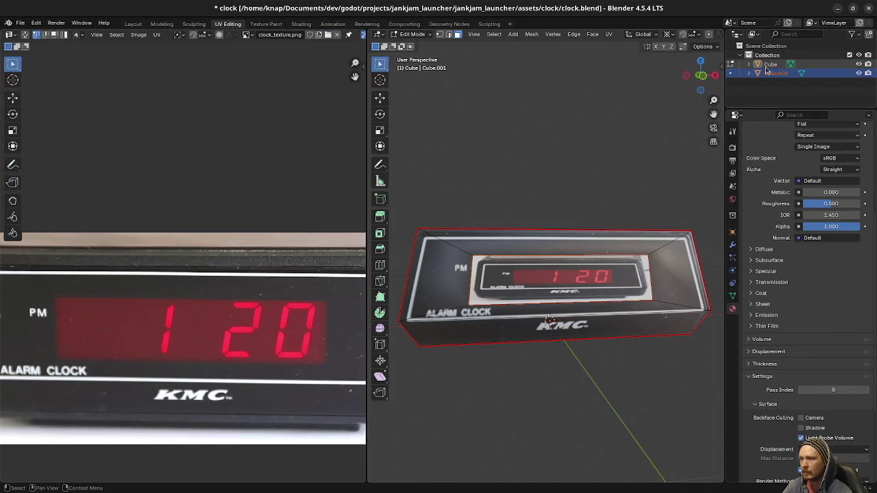
{"action": "left_click", "coordinate": [860, 73]}
{"action": "left_click", "coordinate": [859, 73]}
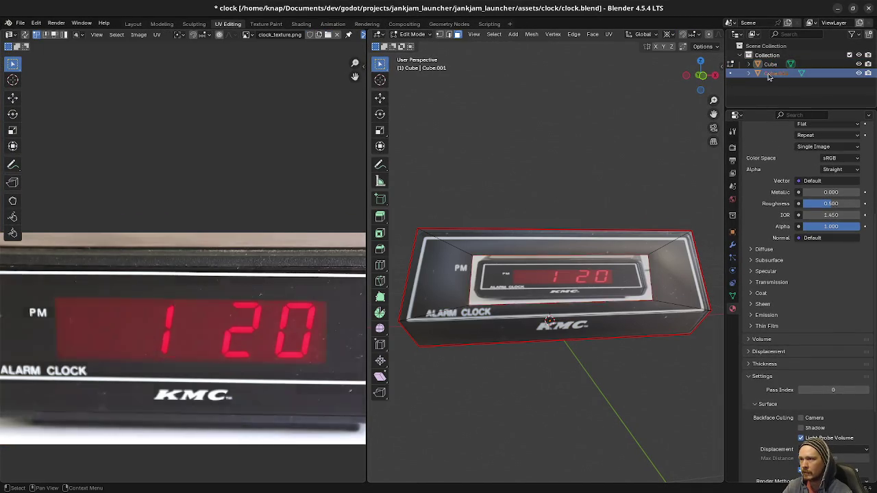
Rename the display object Screen and the body Base, then save clock.blend
{"action": "double_click", "coordinate": [769, 74]}
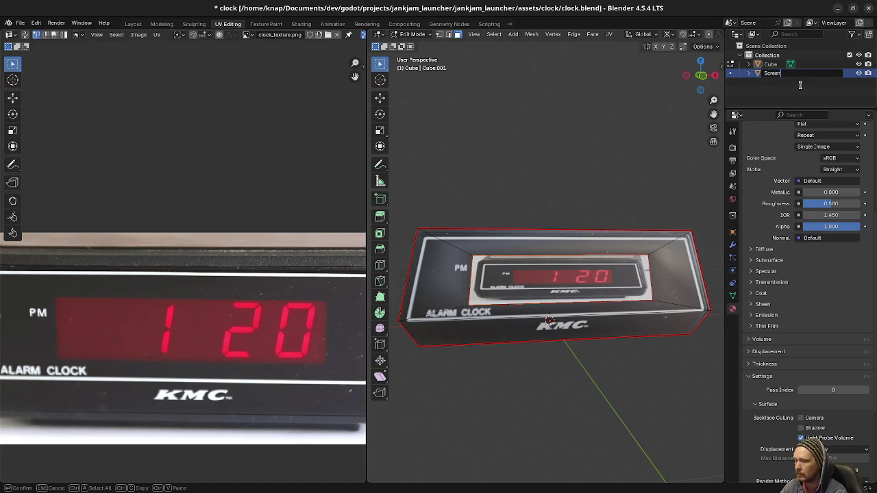
{"action": "key", "text": "Return"}
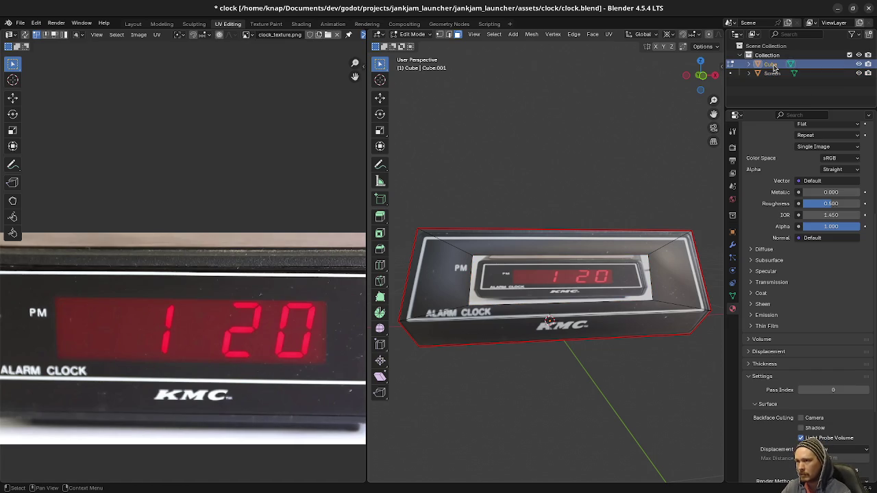
{"action": "double_click", "coordinate": [771, 64]}
{"action": "type", "text": "Base"}
{"action": "key", "text": "Return"}
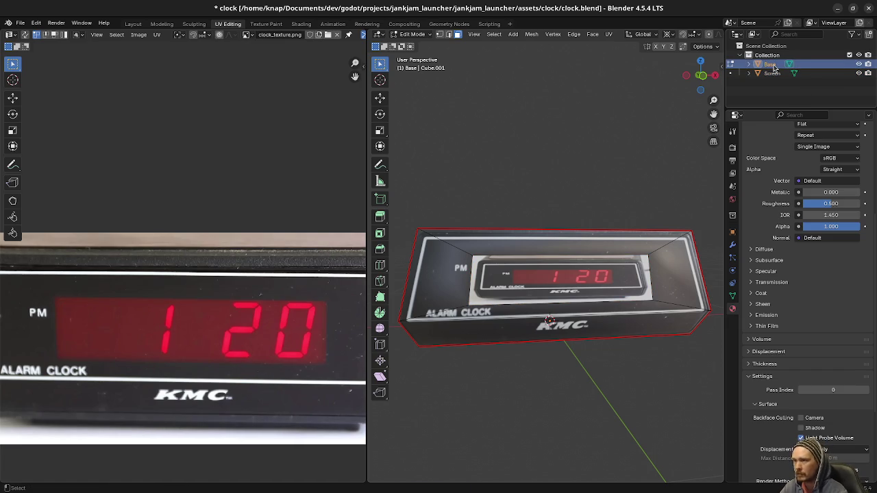
{"action": "key", "text": "ctrl+s"}
{"action": "key", "text": "alt+Tab"}
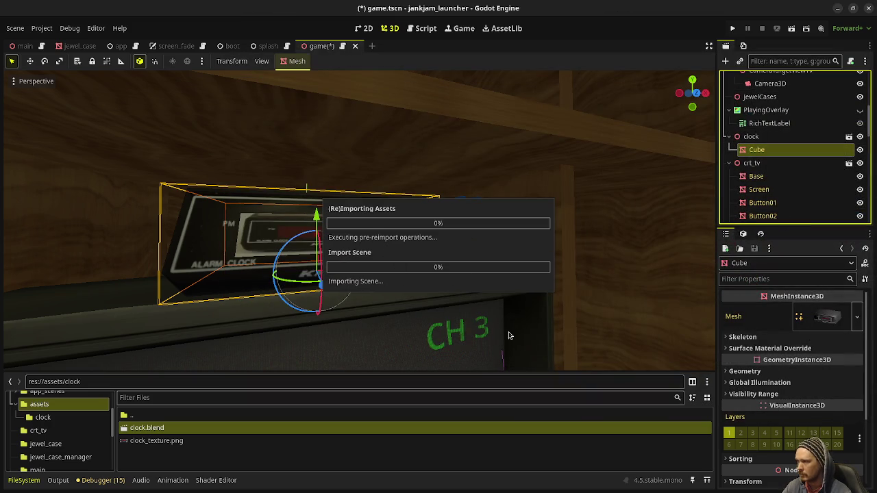
Give the Screen mesh a new StandardMaterial3D as its Material Override
{"action": "left_click", "coordinate": [753, 163]}
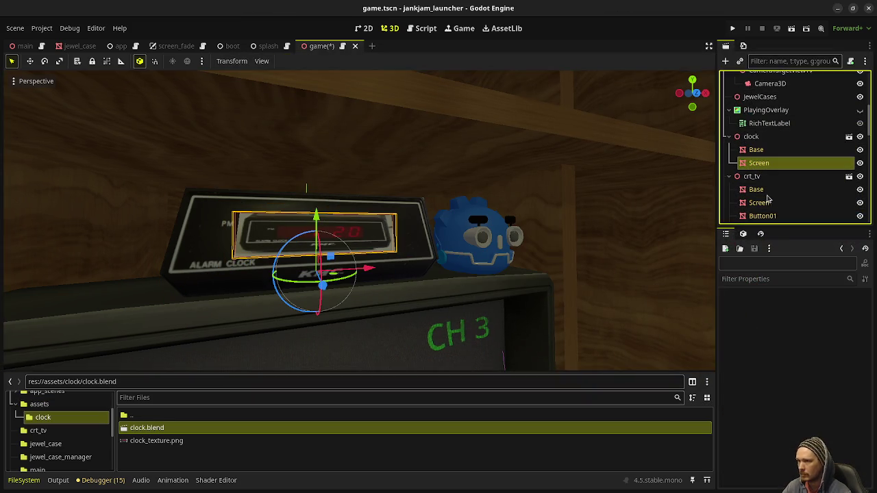
{"action": "scroll", "coordinate": [778, 329], "scroll_direction": "down", "scroll_amount": 3}
{"action": "left_click", "coordinate": [771, 299]}
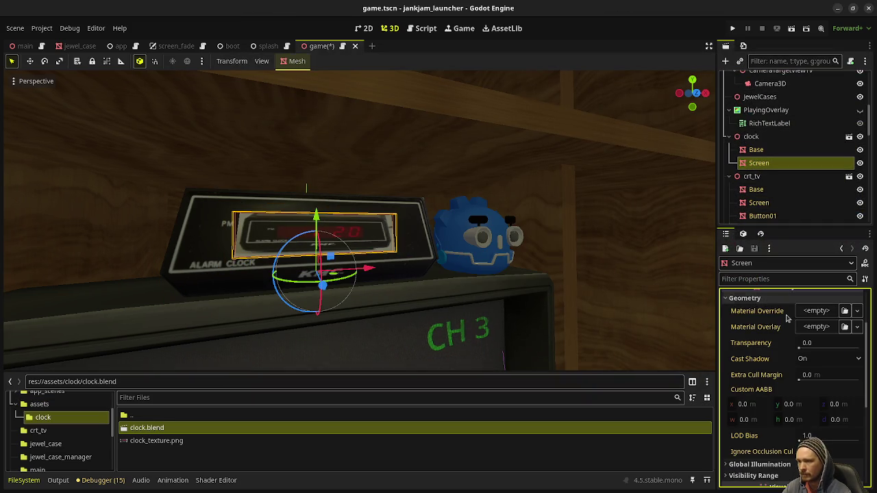
{"action": "left_click", "coordinate": [812, 312]}
{"action": "left_click", "coordinate": [793, 335]}
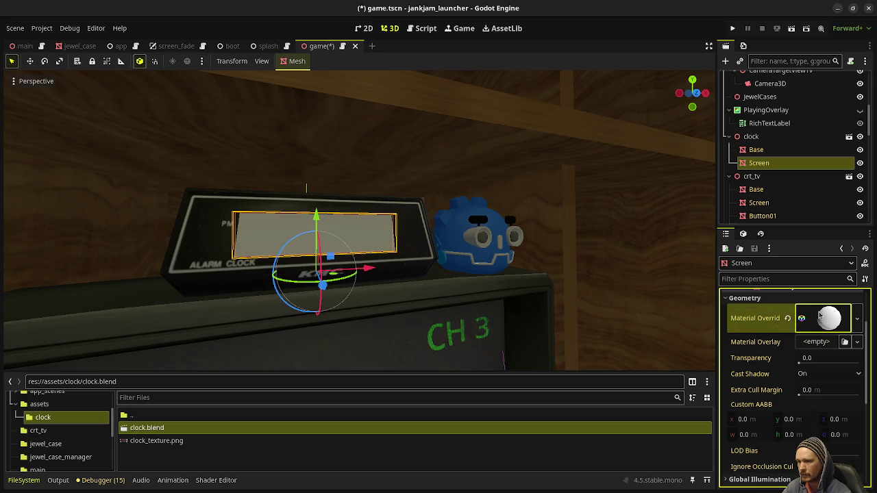
{"action": "left_click", "coordinate": [819, 312]}
{"action": "scroll", "coordinate": [788, 361], "scroll_direction": "down", "scroll_amount": 3}
{"action": "left_click", "coordinate": [792, 398]}
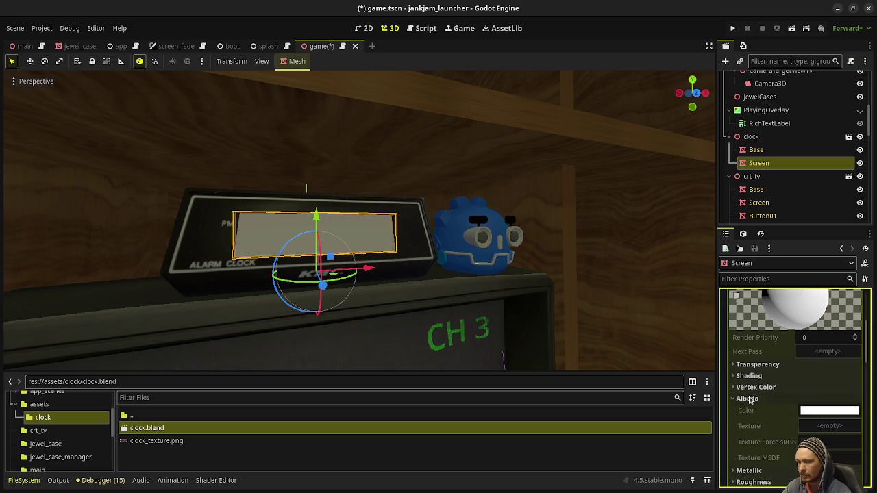
Make the override material unique to the Screen mesh
{"action": "scroll", "coordinate": [797, 362], "scroll_direction": "up", "scroll_amount": 2}
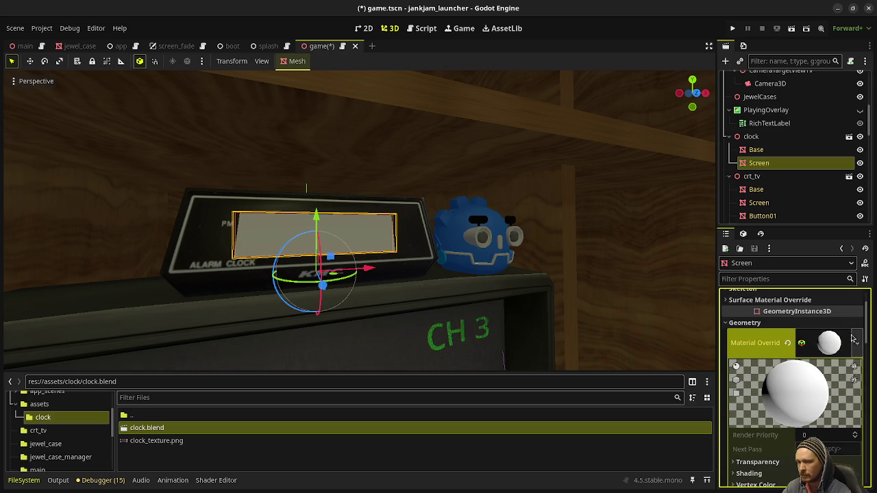
{"action": "left_click", "coordinate": [856, 341]}
{"action": "left_click", "coordinate": [810, 426]}
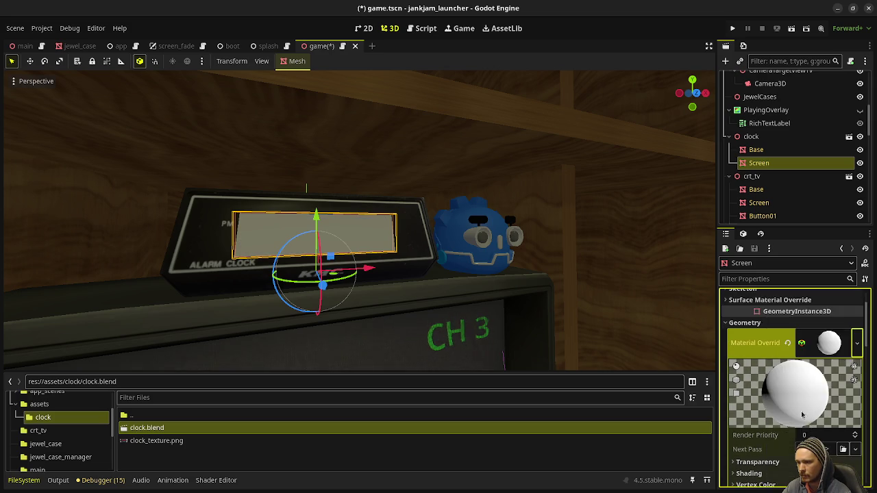
{"action": "scroll", "coordinate": [788, 384], "scroll_direction": "down", "scroll_amount": 4}
{"action": "left_click", "coordinate": [767, 376]}
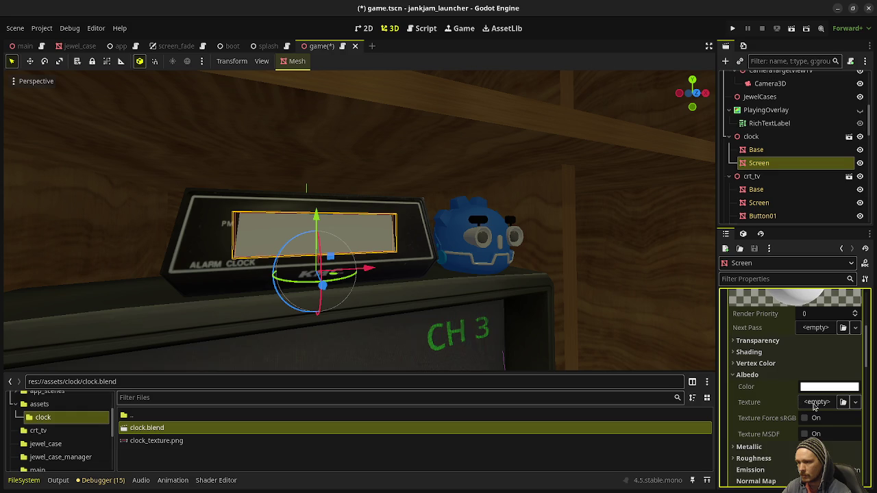
Set the material's Albedo texture to a new ViewportTexture
{"action": "left_click", "coordinate": [817, 403]}
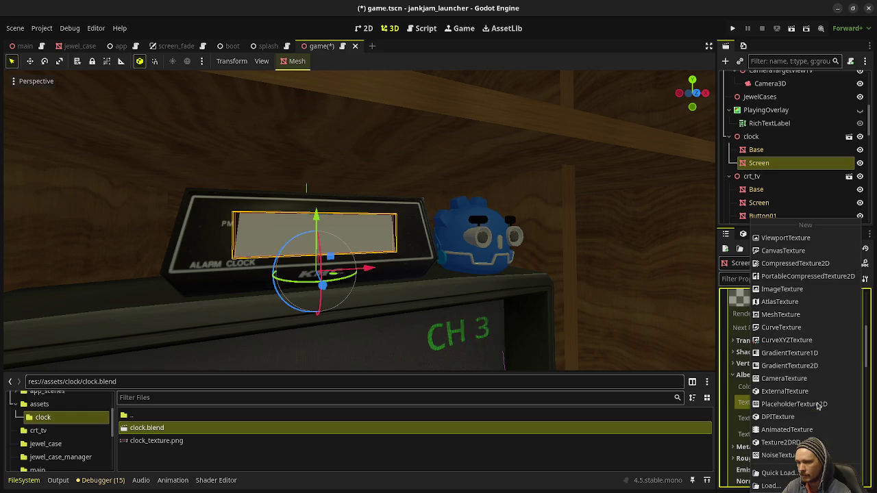
{"action": "left_click", "coordinate": [801, 239]}
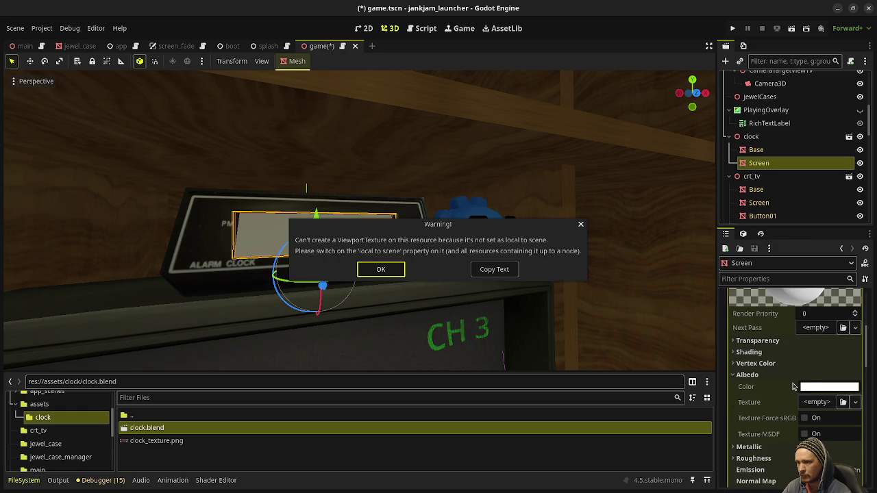
{"action": "left_click", "coordinate": [385, 269]}
{"action": "scroll", "coordinate": [778, 405], "scroll_direction": "down", "scroll_amount": 10}
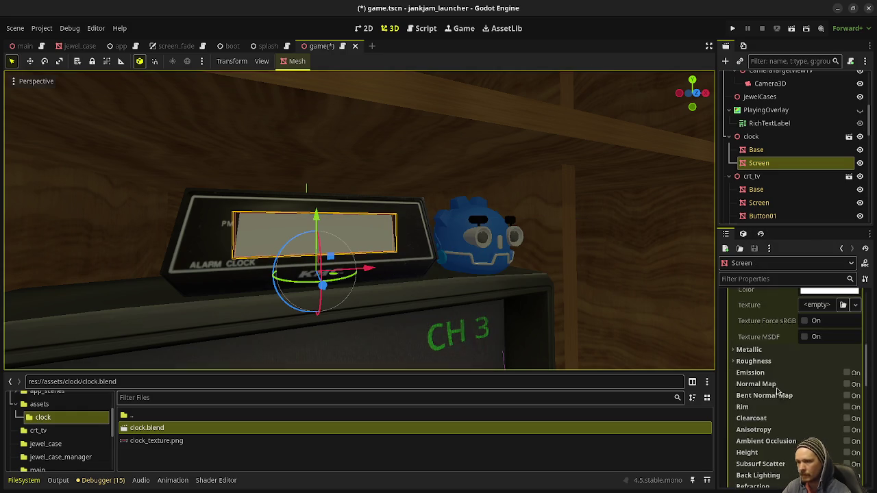
{"action": "left_click", "coordinate": [770, 404]}
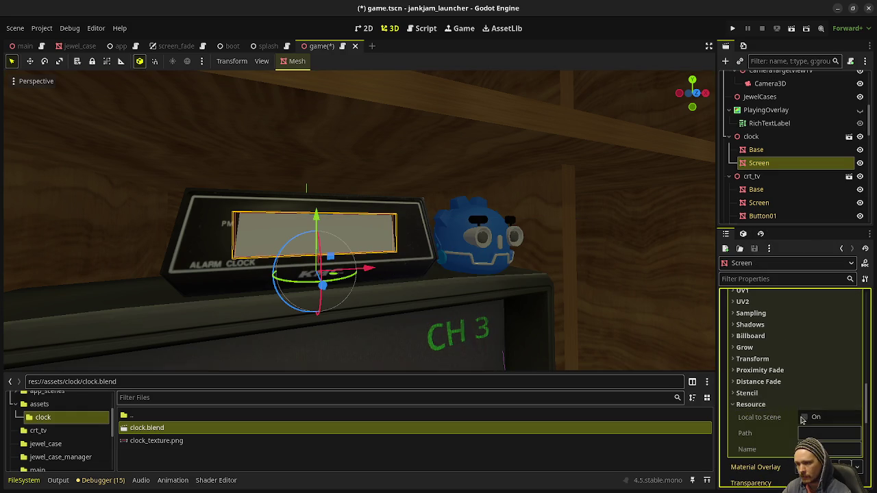
{"action": "scroll", "coordinate": [794, 370], "scroll_direction": "up", "scroll_amount": 3}
{"action": "scroll", "coordinate": [794, 369], "scroll_direction": "up", "scroll_amount": 5}
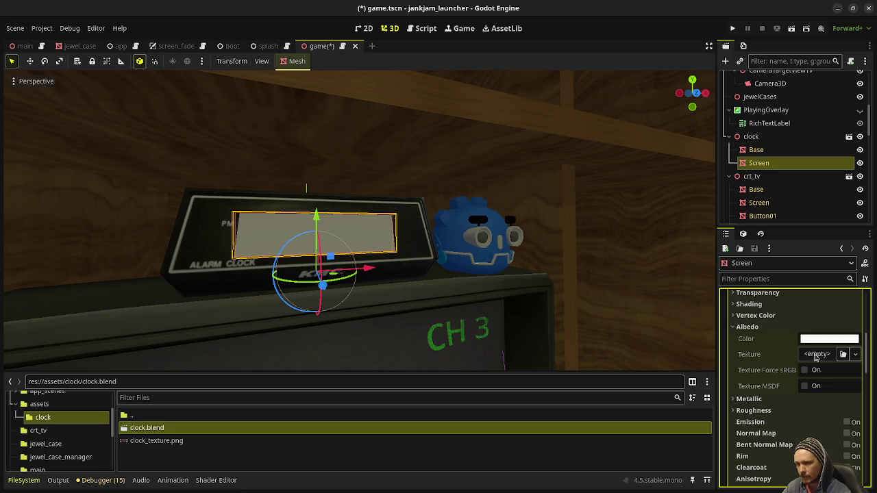
{"action": "left_click", "coordinate": [792, 355]}
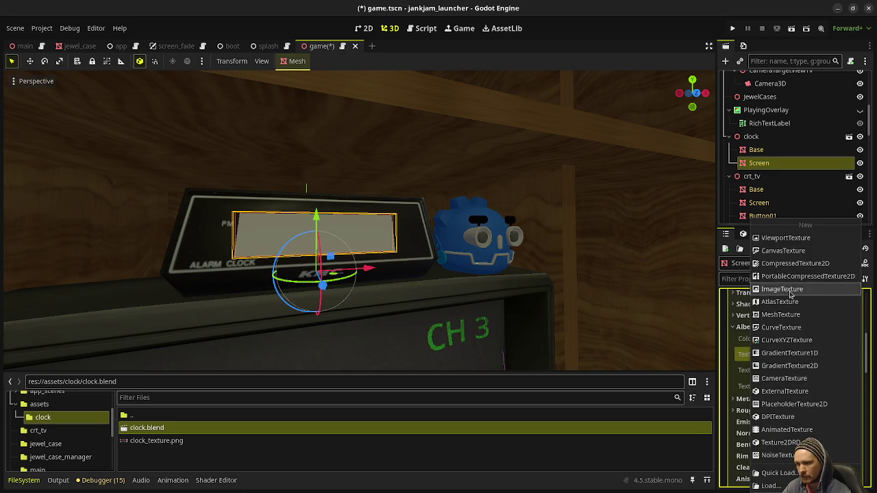
{"action": "left_click", "coordinate": [786, 238]}
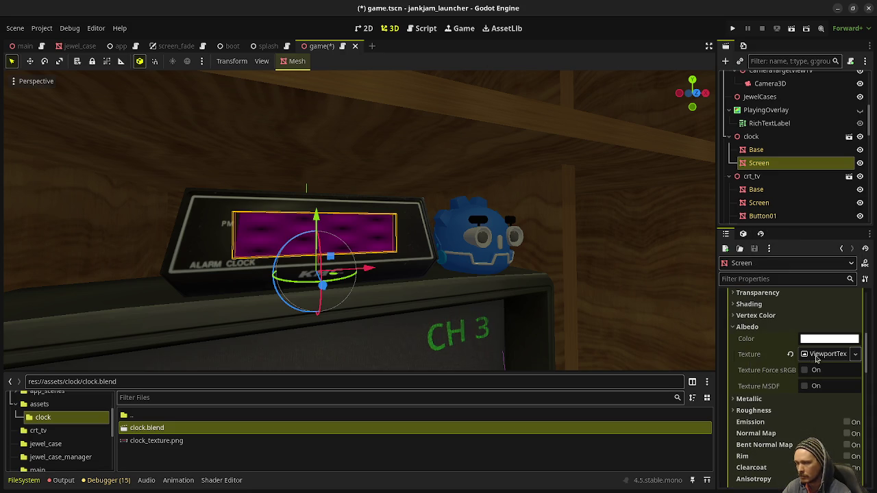
Assign SubViewport as the ViewportTexture's viewport path so the Screen shows red 07:00
{"action": "left_click", "coordinate": [819, 355]}
{"action": "left_click", "coordinate": [812, 371]}
{"action": "left_click", "coordinate": [413, 186]}
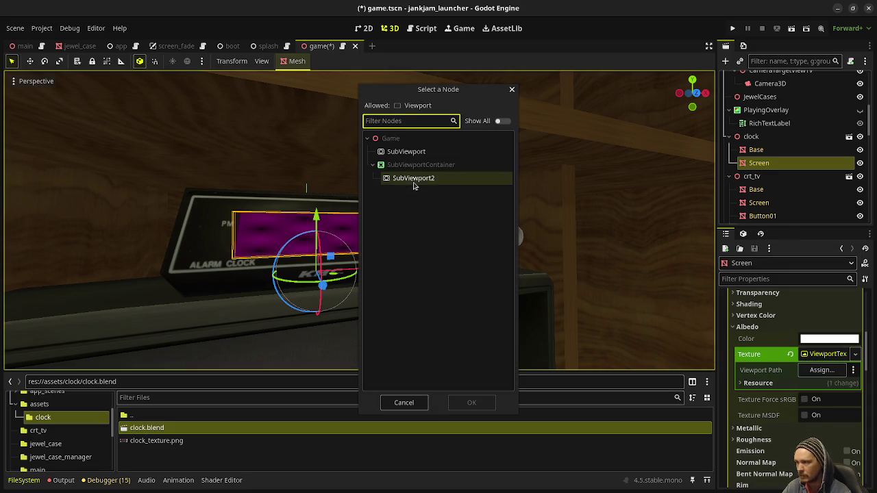
{"action": "left_click", "coordinate": [480, 405]}
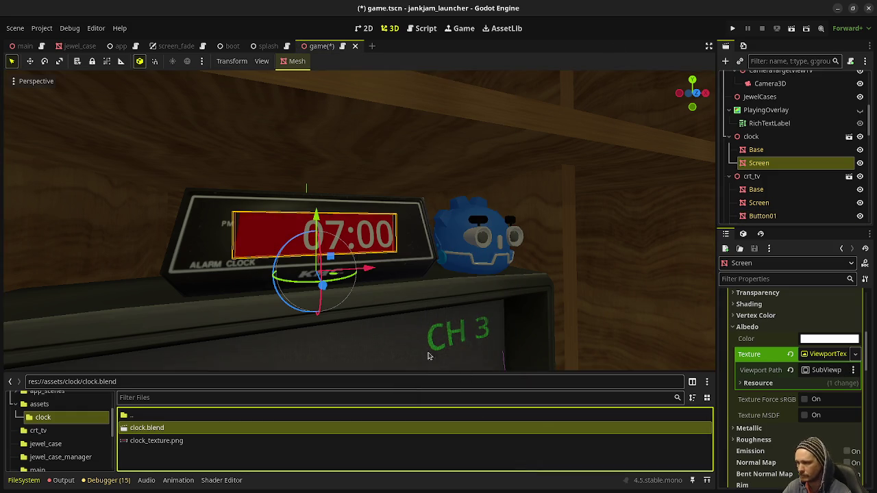
{"action": "scroll", "coordinate": [595, 290], "scroll_direction": "down", "scroll_amount": 5}
{"action": "scroll", "coordinate": [506, 269], "scroll_direction": "down", "scroll_amount": 3}
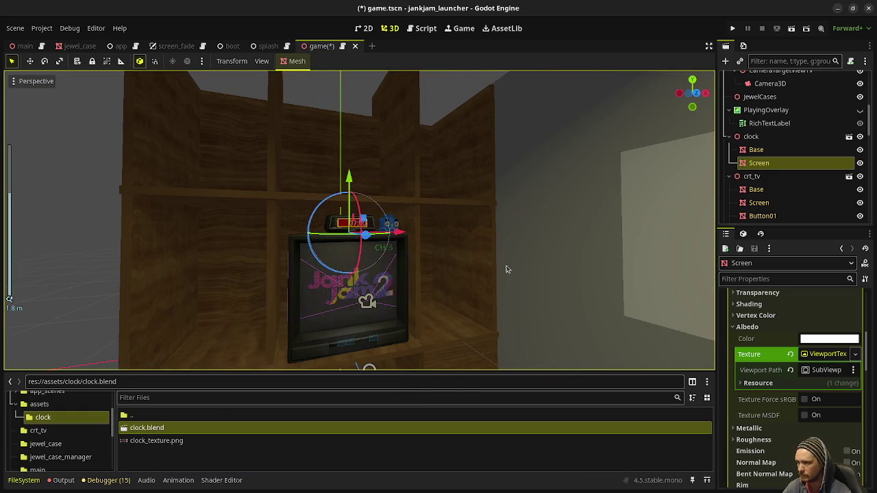
{"action": "left_click", "coordinate": [84, 211]}
{"action": "scroll", "coordinate": [352, 259], "scroll_direction": "up", "scroll_amount": 8}
{"action": "scroll", "coordinate": [353, 259], "scroll_direction": "down", "scroll_amount": 2}
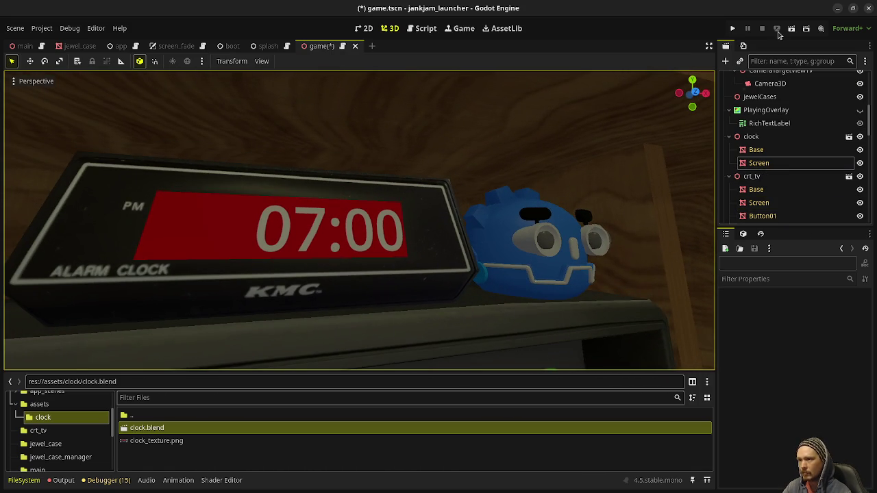
Run the game, move its window to the left, and select the clock's Screen node
{"action": "left_click", "coordinate": [733, 28]}
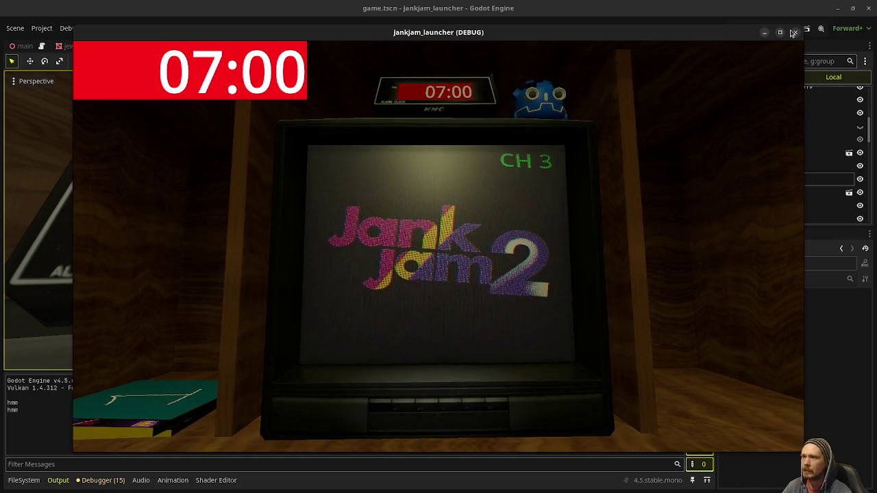
{"action": "right_click", "coordinate": [646, 34]}
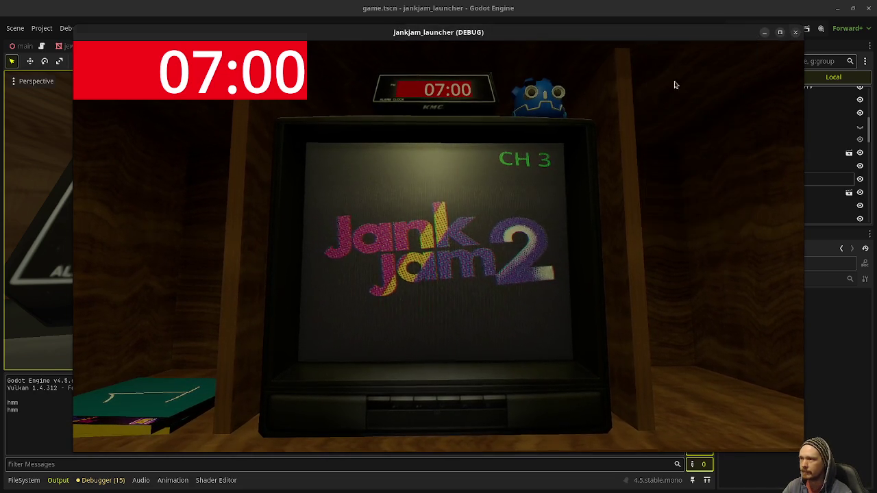
{"action": "left_click_drag", "start_coordinate": [613, 57], "coordinate": [571, 59]}
{"action": "left_click", "coordinate": [759, 179]}
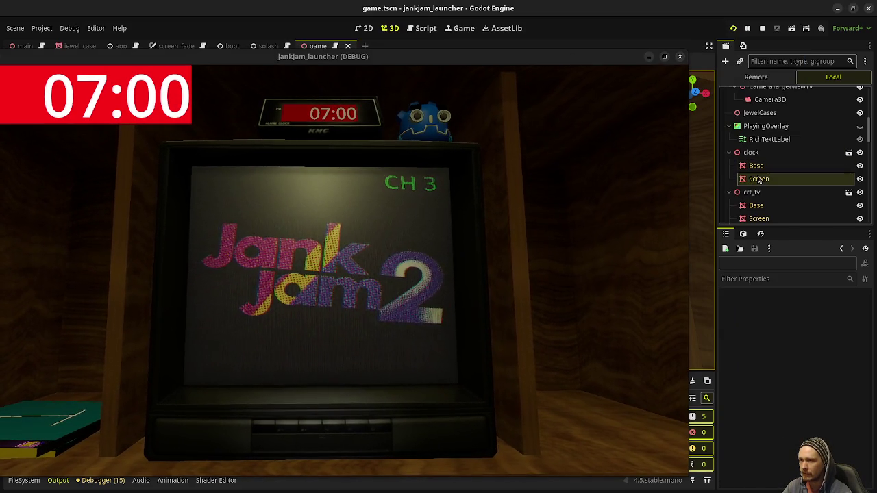
Adjust the ColorRect background under SubViewport2 from 830006 to the red 970008
{"action": "scroll", "coordinate": [767, 179], "scroll_direction": "down", "scroll_amount": 10}
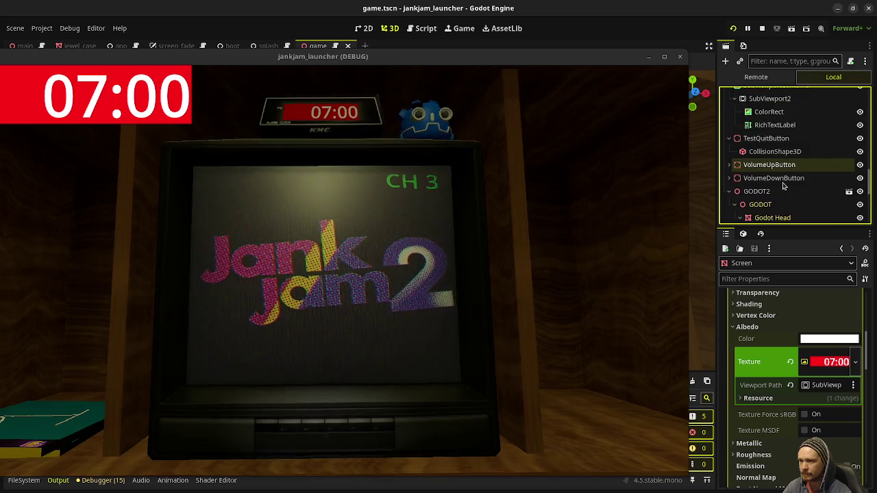
{"action": "scroll", "coordinate": [774, 185], "scroll_direction": "up", "scroll_amount": 5}
{"action": "left_click", "coordinate": [769, 162]}
{"action": "left_click", "coordinate": [827, 308]}
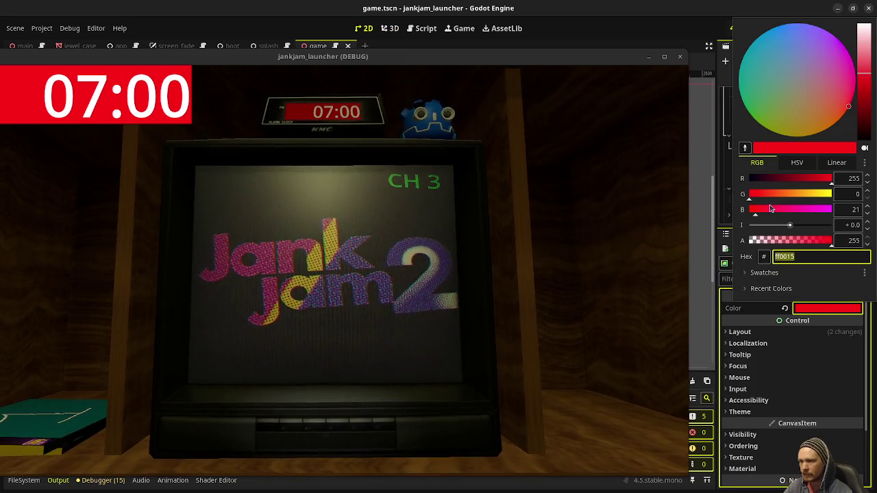
{"action": "left_click", "coordinate": [864, 113]}
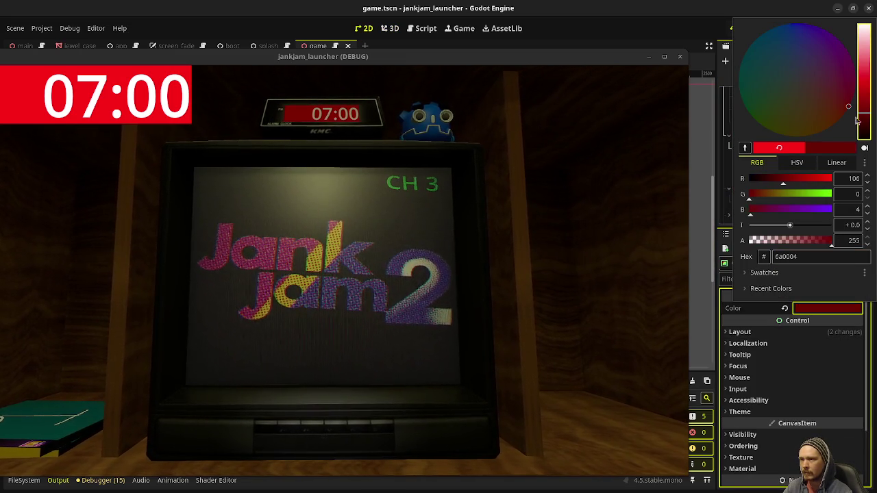
{"action": "left_click", "coordinate": [549, 108]}
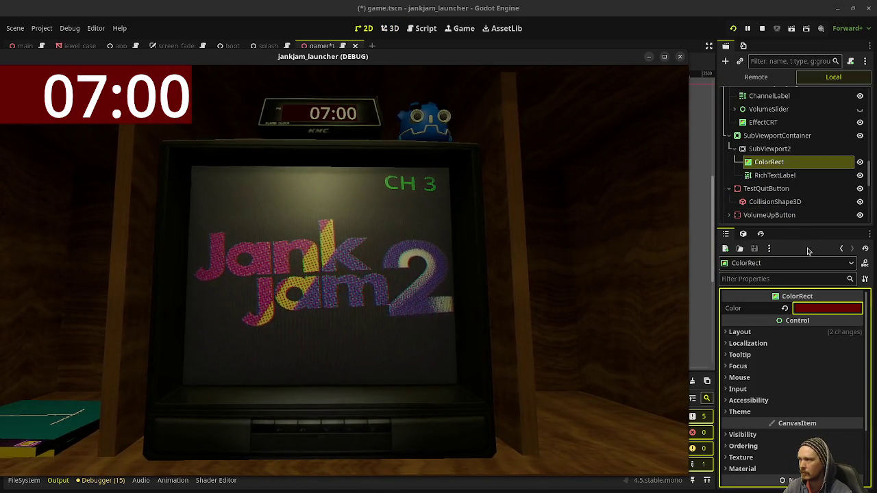
{"action": "left_click", "coordinate": [806, 310]}
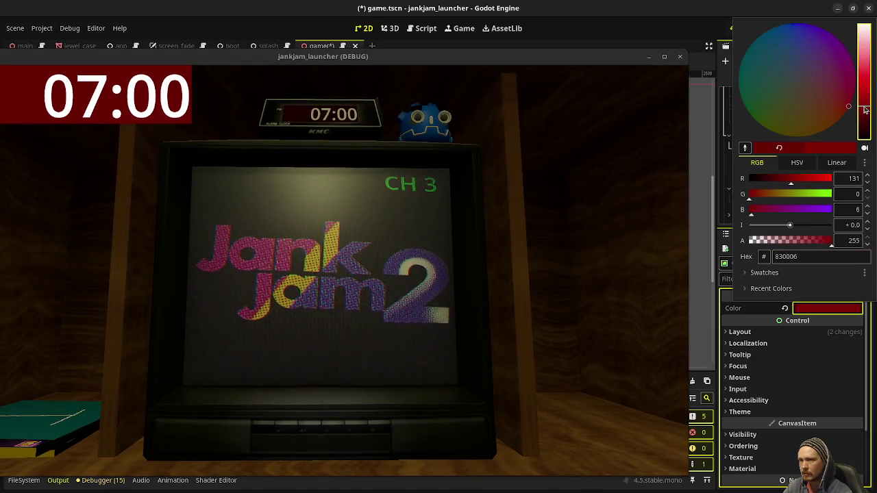
{"action": "left_click", "coordinate": [609, 272]}
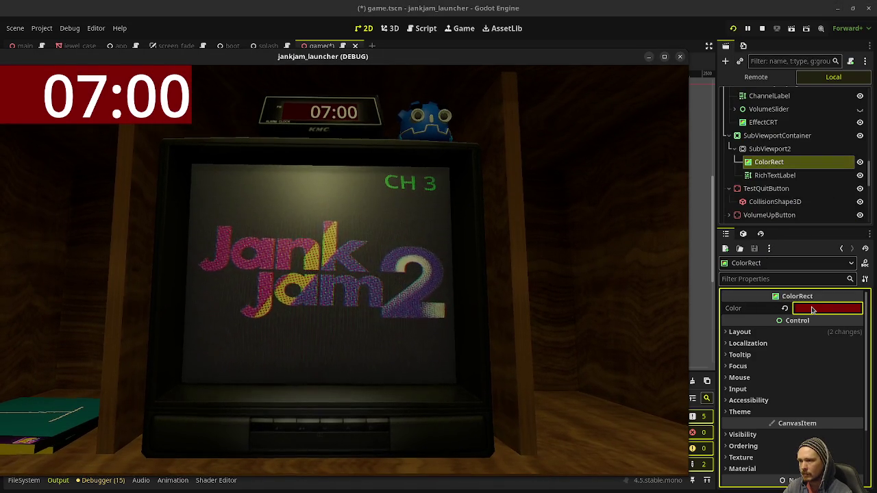
{"action": "left_click", "coordinate": [808, 309]}
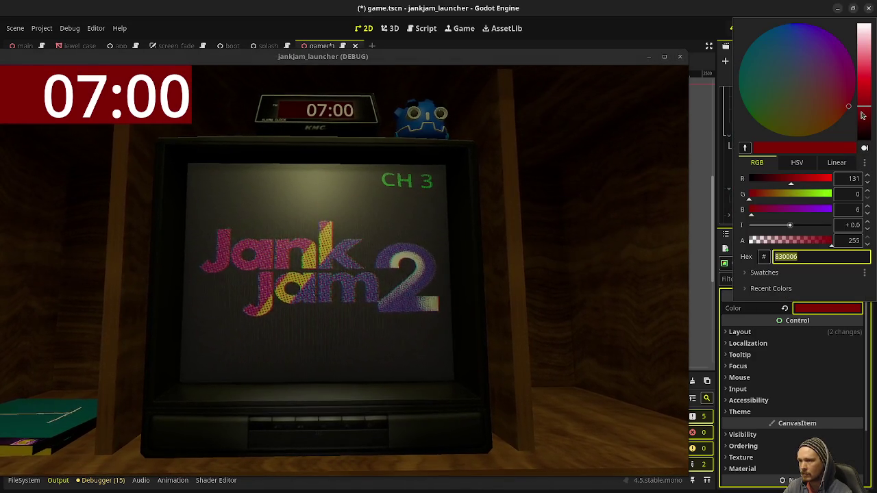
{"action": "left_click", "coordinate": [636, 267]}
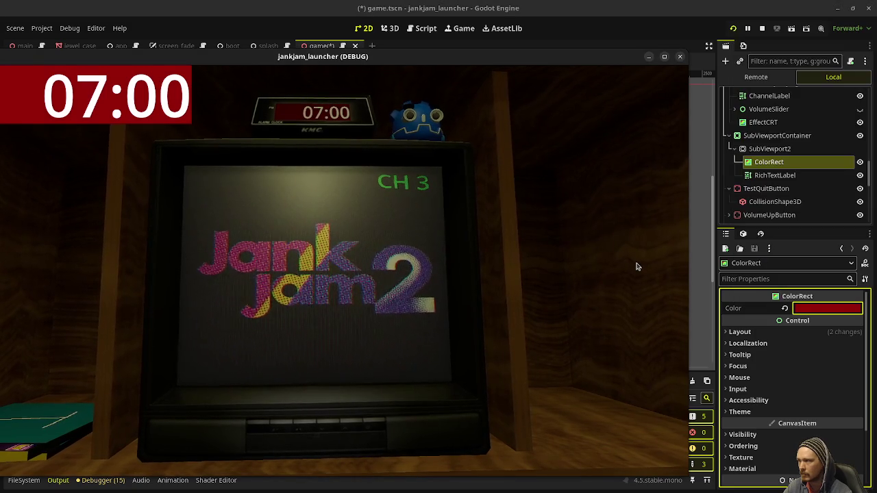
{"action": "left_click", "coordinate": [810, 311]}
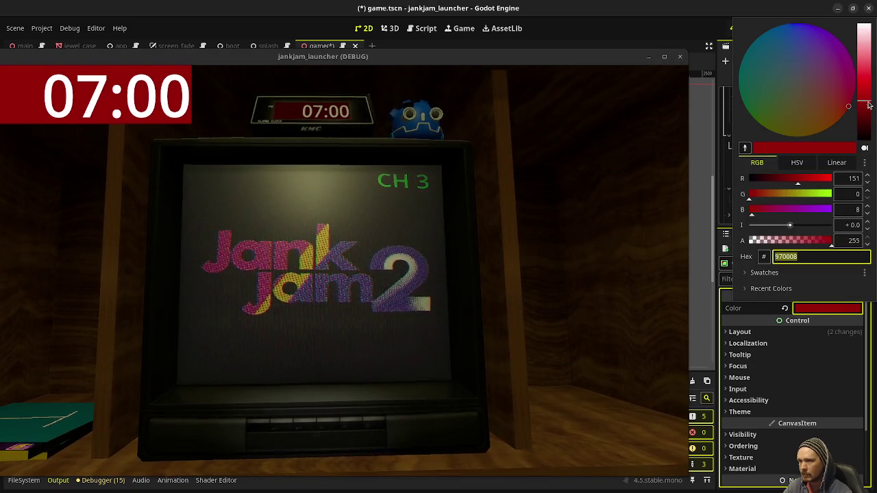
{"action": "left_click", "coordinate": [671, 296]}
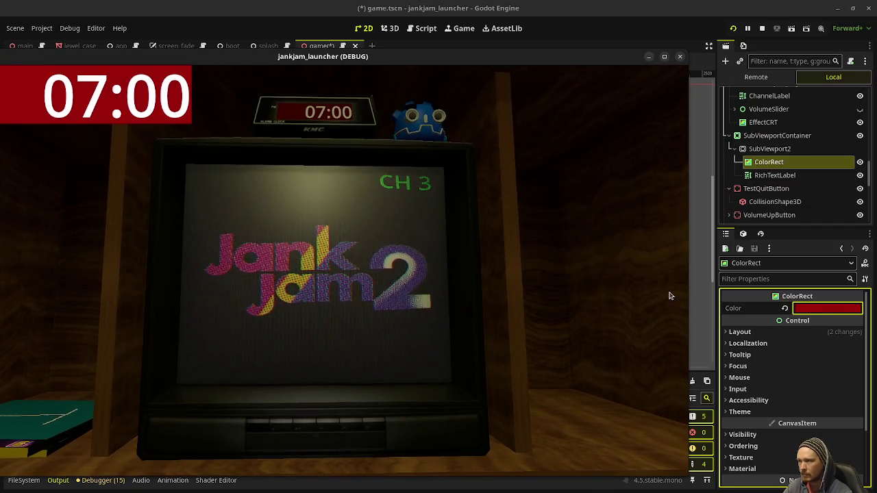
Enable the RichTextLabel's Default Color theme override and set it to red ff0000
{"action": "left_click", "coordinate": [774, 176]}
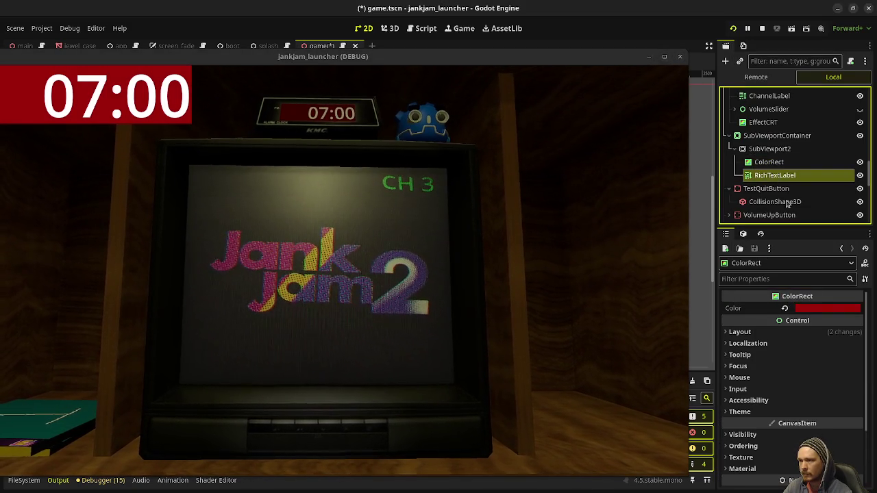
{"action": "scroll", "coordinate": [774, 411], "scroll_direction": "down", "scroll_amount": 2}
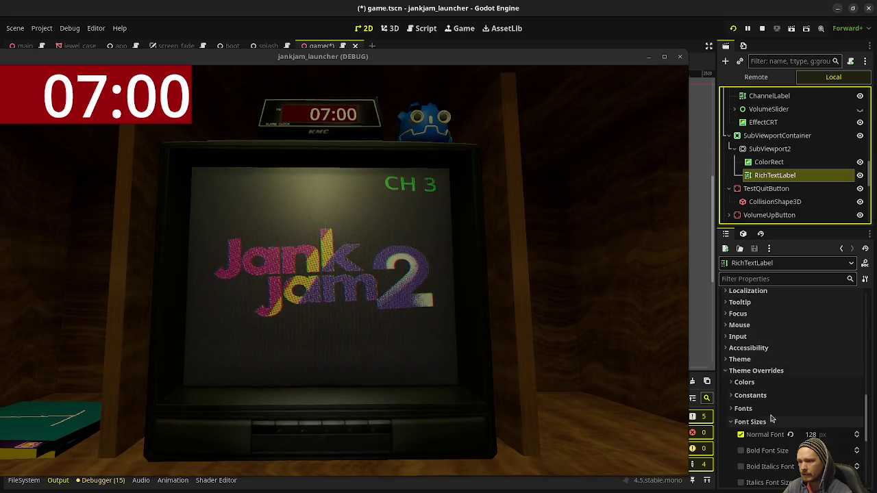
{"action": "left_click", "coordinate": [753, 396]}
{"action": "left_click", "coordinate": [753, 395]}
{"action": "scroll", "coordinate": [754, 384], "scroll_direction": "down", "scroll_amount": 2}
{"action": "left_click", "coordinate": [743, 360]}
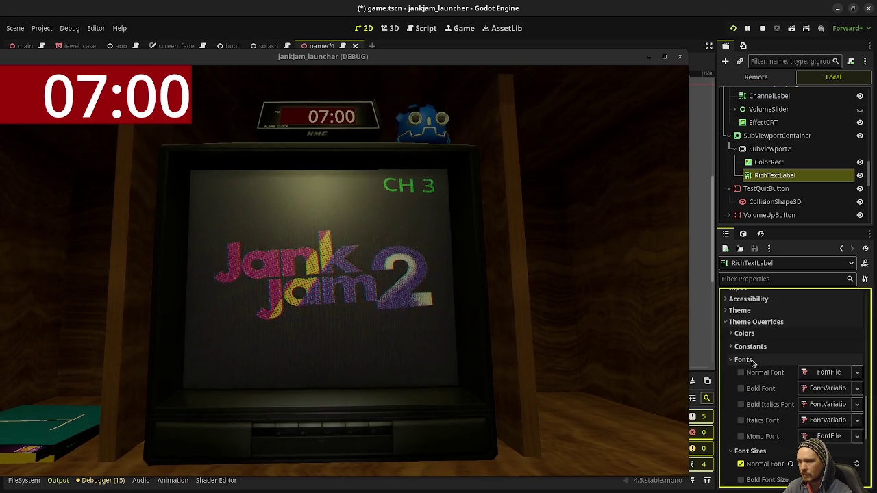
{"action": "left_click", "coordinate": [747, 360]}
{"action": "left_click", "coordinate": [747, 333]}
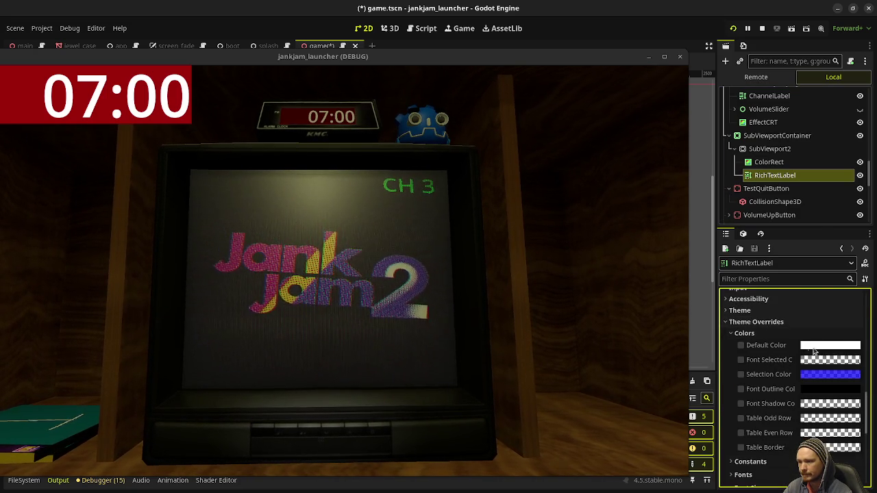
{"action": "left_click", "coordinate": [815, 346]}
{"action": "mouse_move", "coordinate": [790, 235]}
{"action": "left_mouse_down"}
{"action": "mouse_move", "coordinate": [750, 231]}
{"action": "mouse_move", "coordinate": [749, 246]}
{"action": "left_mouse_up"}
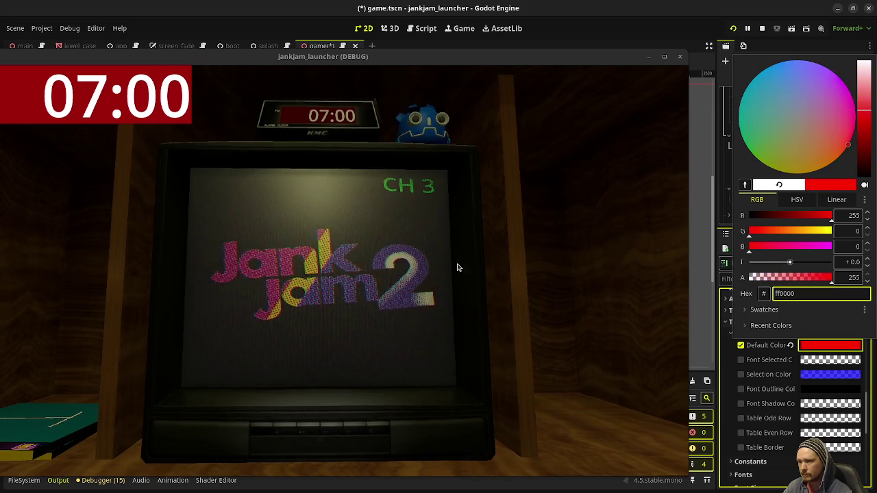
{"action": "left_click", "coordinate": [459, 270]}
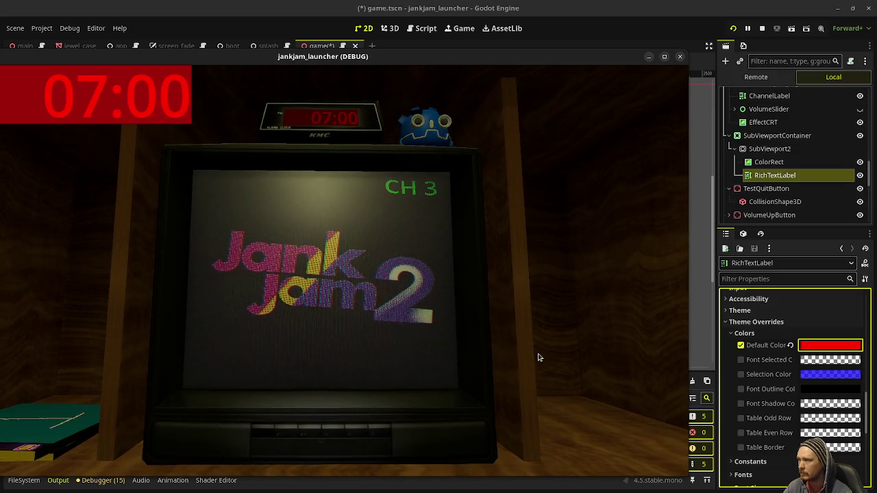
Select the clock's Screen node to inspect its material
{"action": "scroll", "coordinate": [785, 371], "scroll_direction": "up", "scroll_amount": 10}
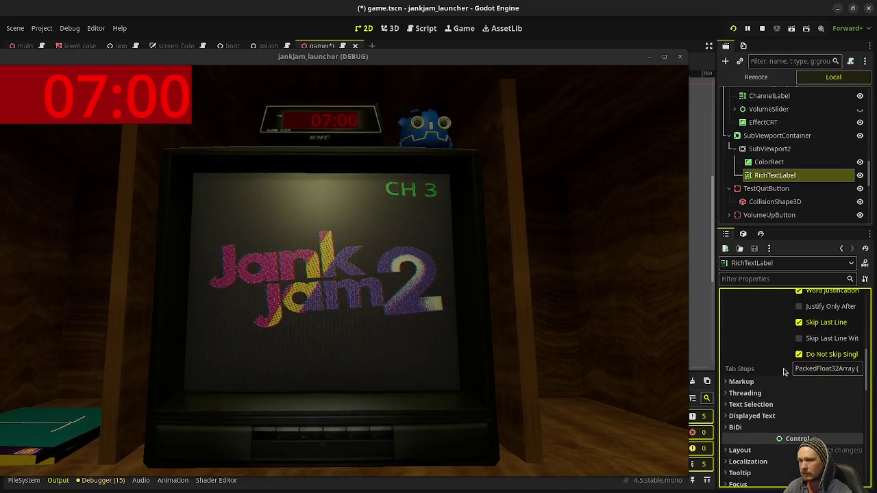
{"action": "scroll", "coordinate": [785, 371], "scroll_direction": "up", "scroll_amount": 1}
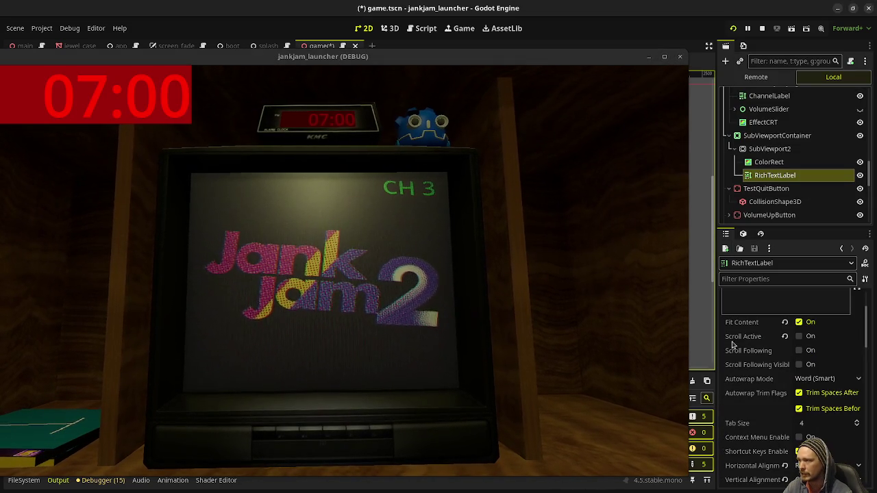
{"action": "scroll", "coordinate": [754, 416], "scroll_direction": "up", "scroll_amount": 3}
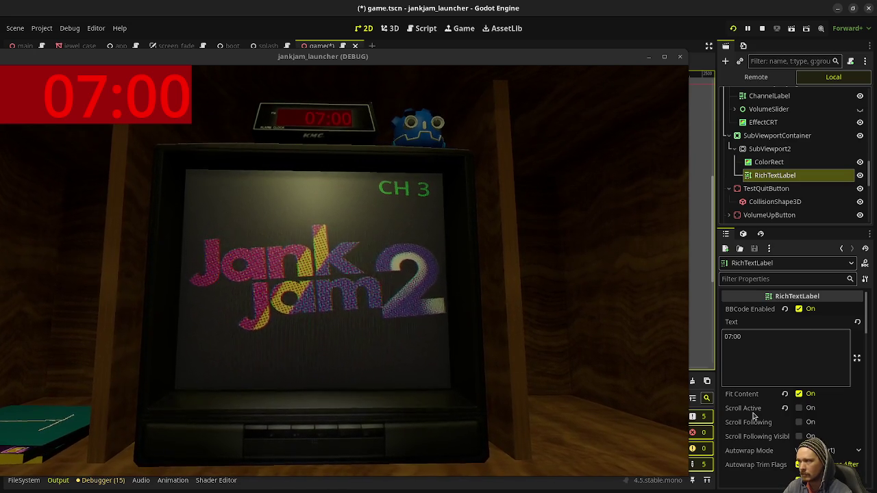
{"action": "scroll", "coordinate": [761, 191], "scroll_direction": "up", "scroll_amount": 10}
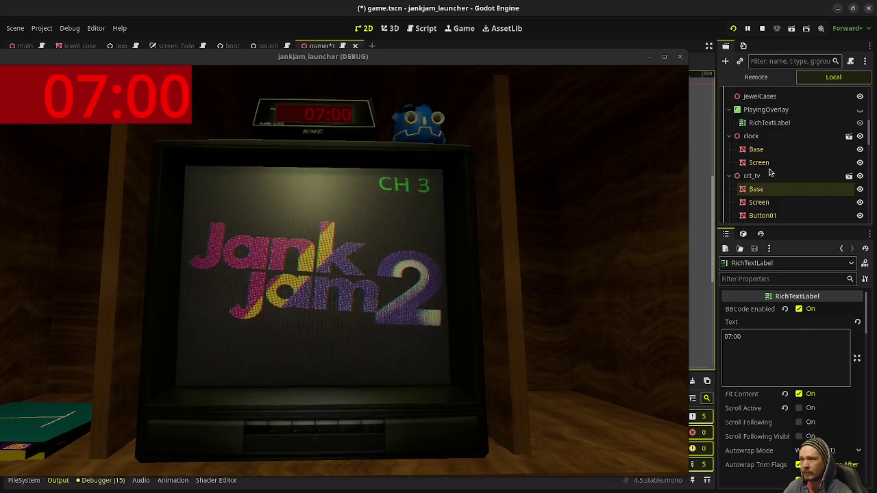
{"action": "left_click", "coordinate": [757, 196]}
Enable emission on the Screen material and raise the emission colour to white
{"action": "scroll", "coordinate": [762, 365], "scroll_direction": "down", "scroll_amount": 3}
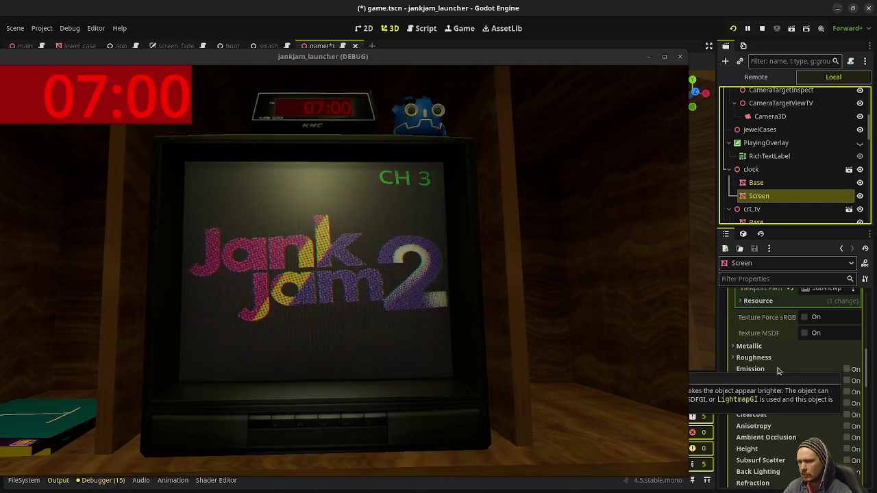
{"action": "left_click", "coordinate": [845, 369]}
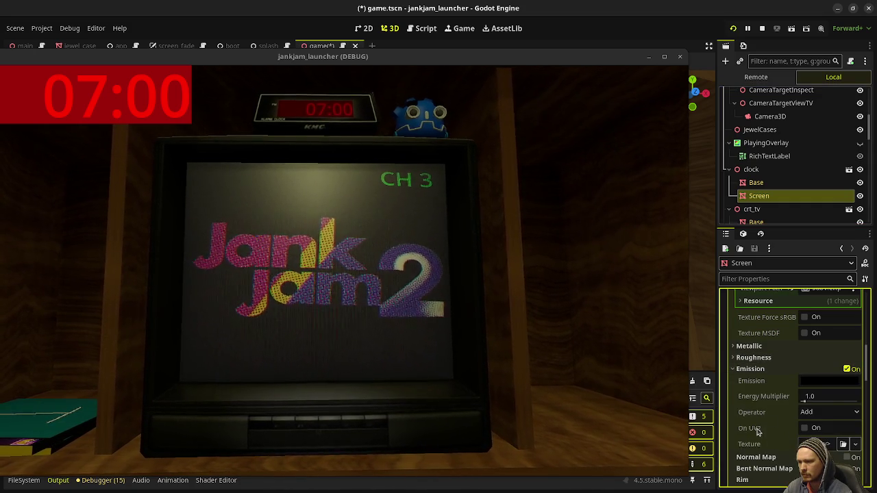
{"action": "left_click", "coordinate": [816, 384]}
{"action": "left_click_drag", "start_coordinate": [871, 196], "coordinate": [864, 113]}
{"action": "left_click", "coordinate": [530, 253]}
{"action": "left_click", "coordinate": [829, 381]}
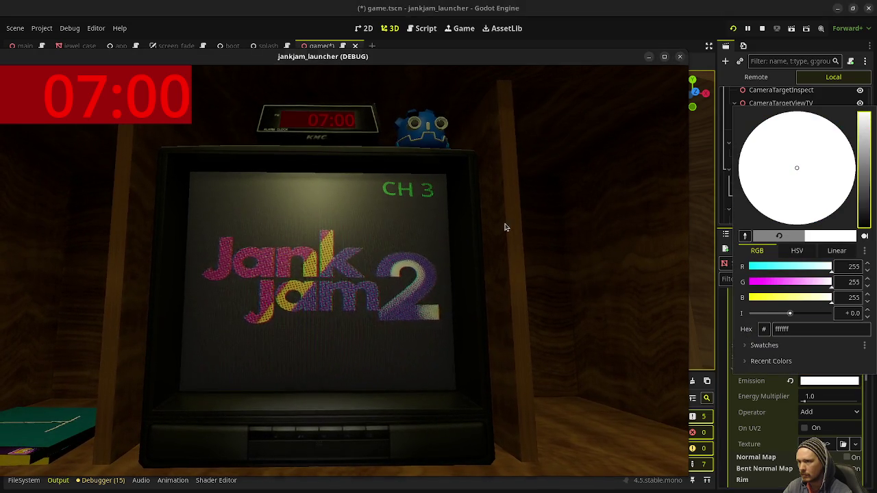
{"action": "left_click", "coordinate": [505, 227]}
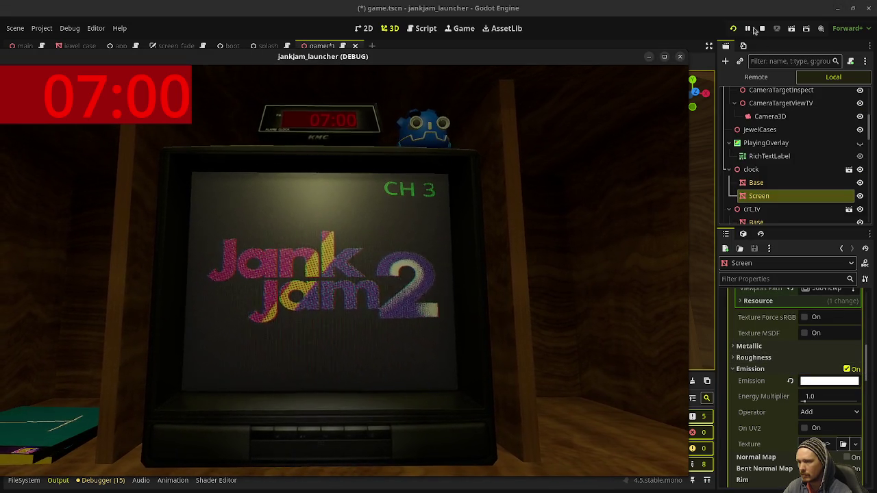
Relaunch the game and keep its window always on top
{"action": "left_click", "coordinate": [732, 30]}
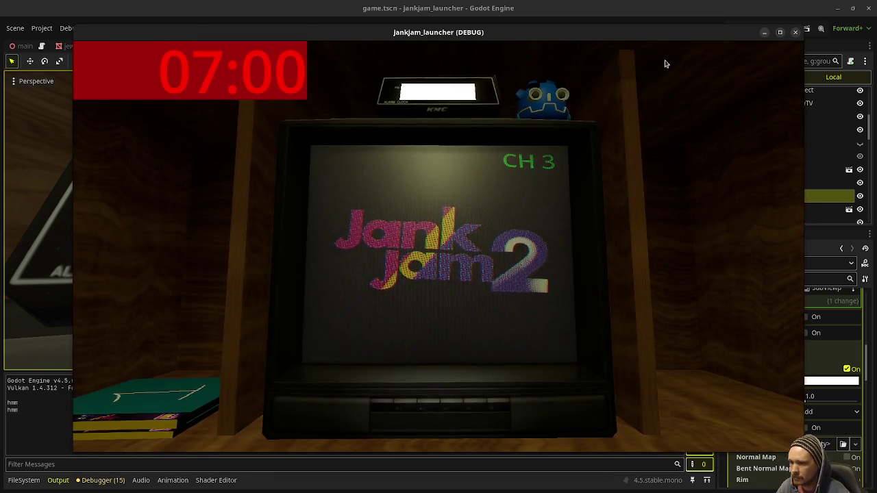
{"action": "mouse_move", "coordinate": [661, 41]}
{"action": "left_mouse_down"}
{"action": "mouse_move", "coordinate": [597, 44]}
{"action": "mouse_move", "coordinate": [622, 41]}
{"action": "left_mouse_up"}
{"action": "right_click", "coordinate": [596, 43]}
{"action": "left_click", "coordinate": [630, 148]}
Dim the Screen's emission colour to a dark grey
{"action": "left_click", "coordinate": [823, 381]}
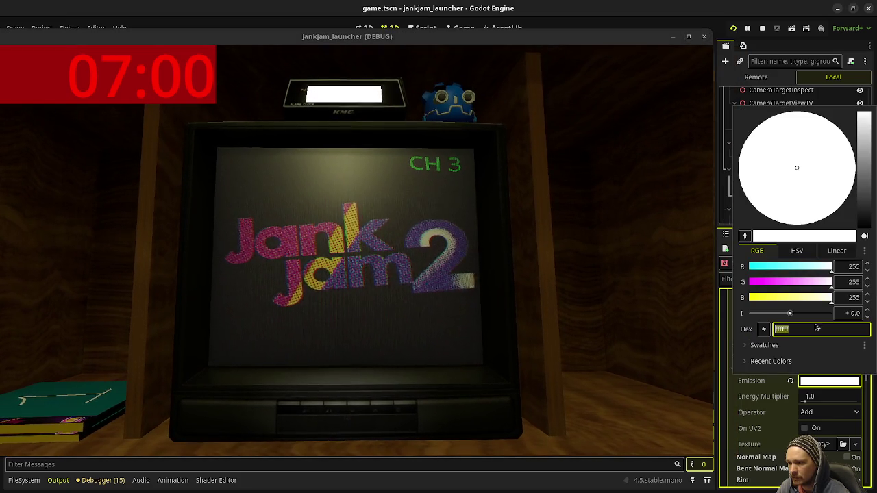
{"action": "left_click_drag", "start_coordinate": [864, 152], "coordinate": [864, 167]}
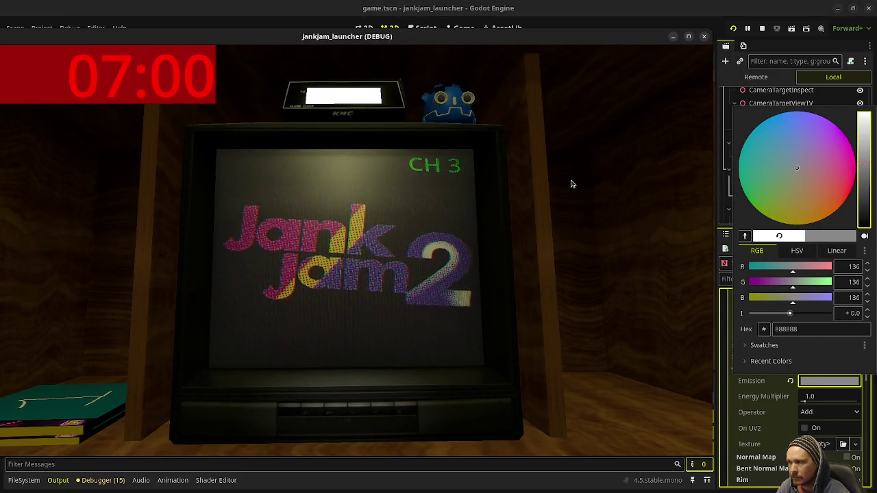
{"action": "left_click", "coordinate": [573, 184]}
{"action": "left_click", "coordinate": [829, 381]}
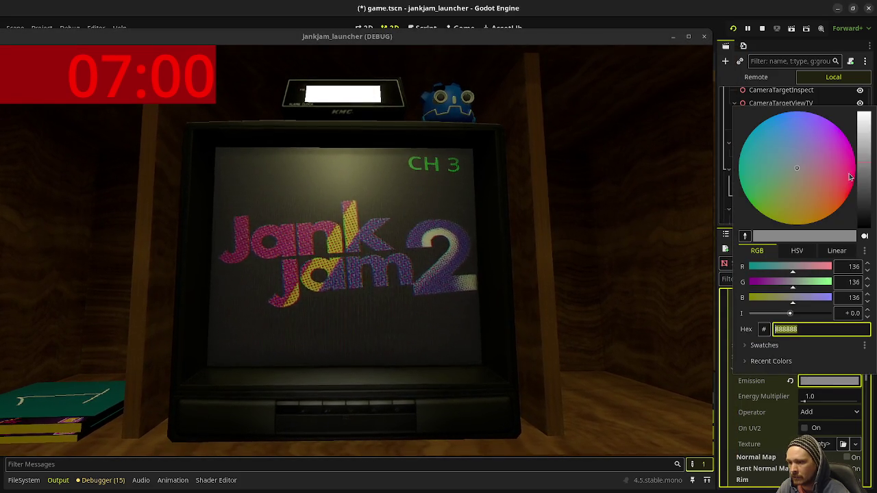
{"action": "left_click_drag", "start_coordinate": [869, 181], "coordinate": [869, 192]}
{"action": "left_click", "coordinate": [617, 210]}
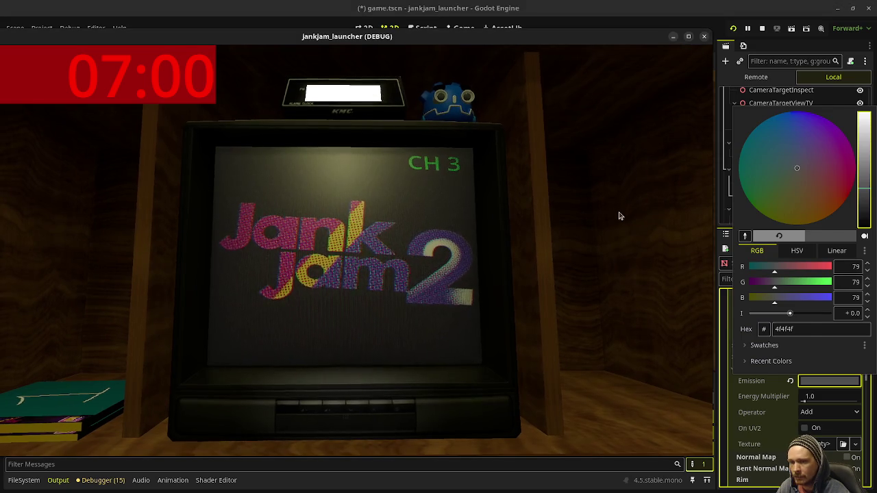
{"action": "left_click", "coordinate": [864, 214]}
{"action": "left_click", "coordinate": [865, 213]}
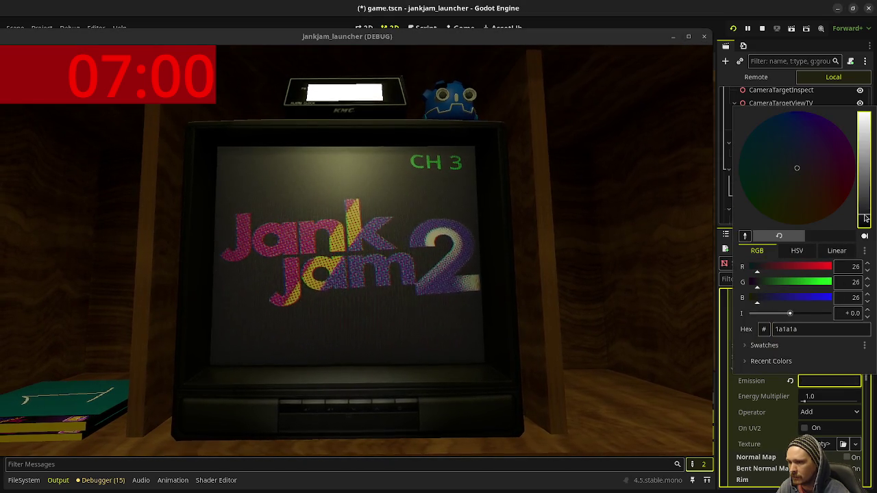
{"action": "left_click", "coordinate": [610, 256]}
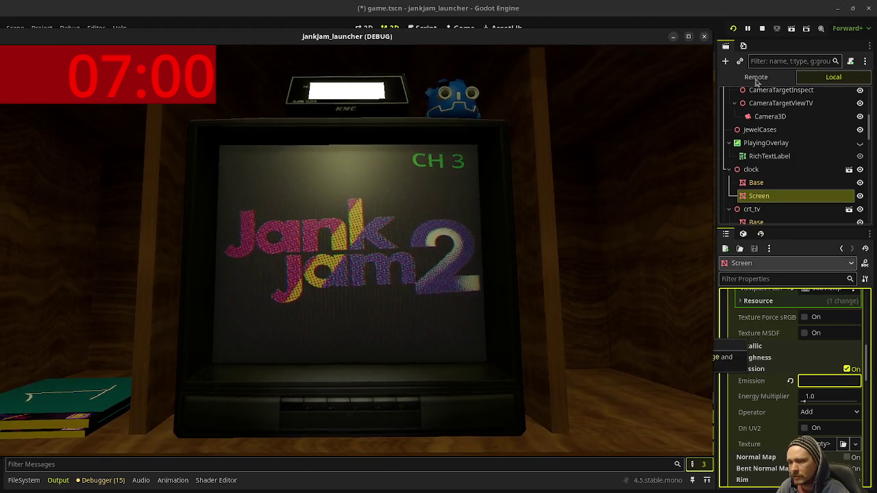
Fine-tune the emission colour to a darker grey of about 252525
{"action": "left_click_drag", "start_coordinate": [550, 36], "coordinate": [560, 305]}
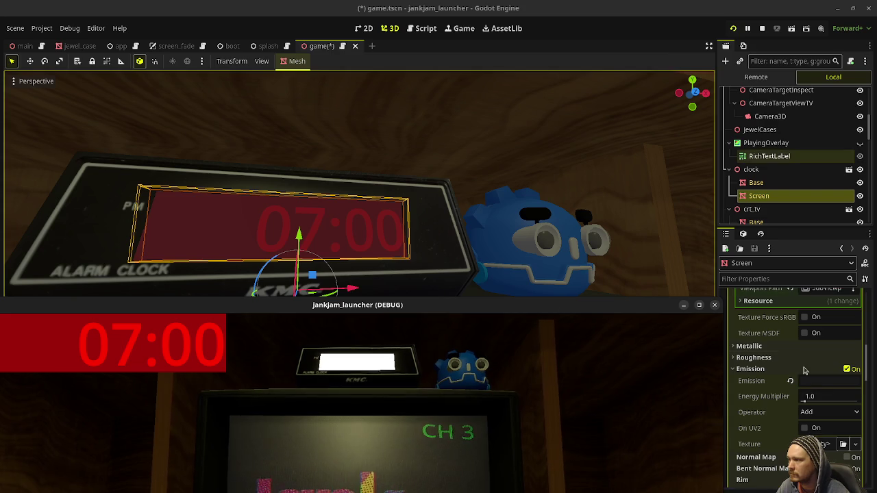
{"action": "left_click", "coordinate": [832, 299]}
{"action": "left_click", "coordinate": [829, 381]}
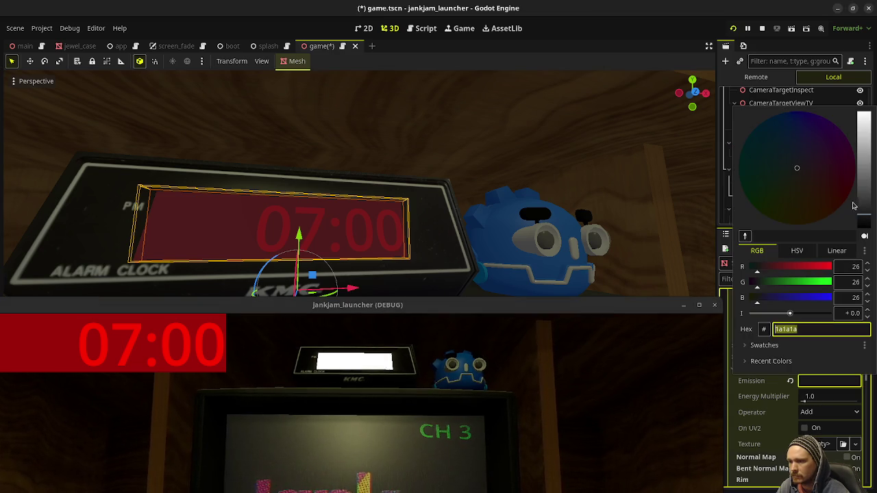
{"action": "left_click", "coordinate": [864, 200]}
{"action": "left_click_drag", "start_coordinate": [865, 200], "coordinate": [865, 215]}
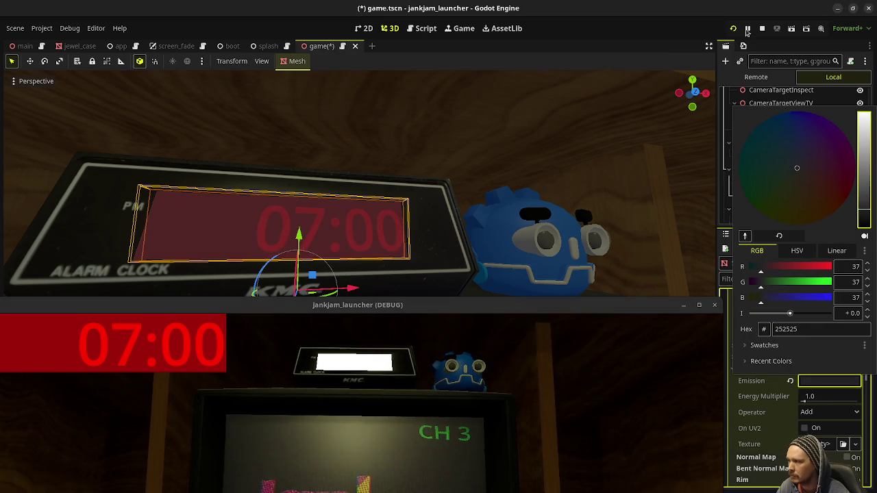
Save the scene and rerun the game to check the clock glow, then stop it
{"action": "left_click", "coordinate": [762, 28]}
{"action": "left_click", "coordinate": [762, 28]}
{"action": "key", "text": "ctrl+s"}
{"action": "key", "text": "F5"}
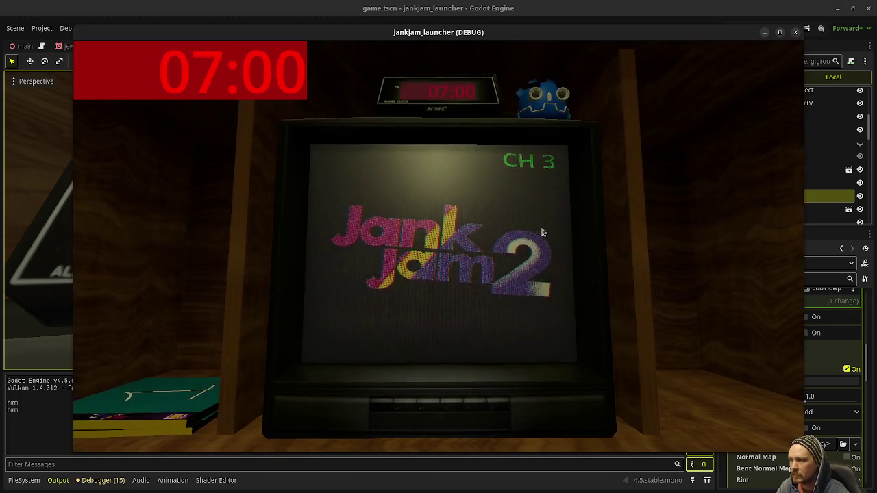
{"action": "left_click_drag", "start_coordinate": [531, 34], "coordinate": [462, 46]}
{"action": "left_click", "coordinate": [728, 42]}
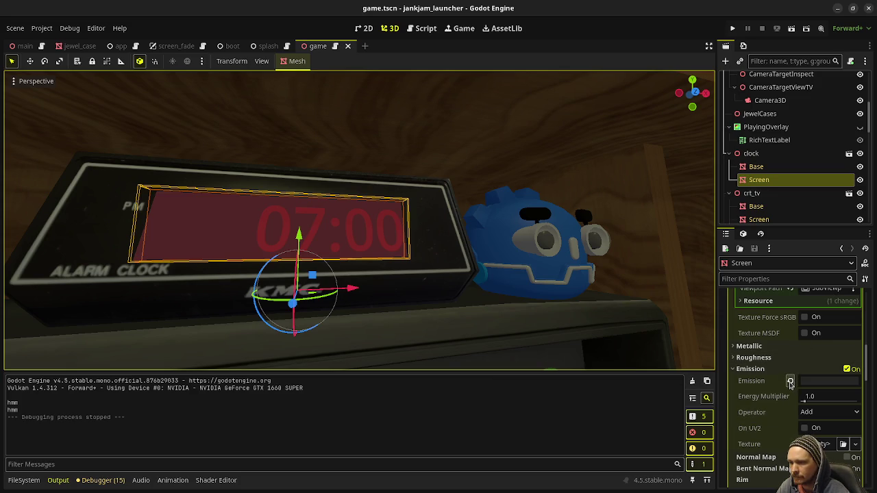
Turn off emission on the Screen material and test-run the game to compare
{"action": "left_click", "coordinate": [848, 369]}
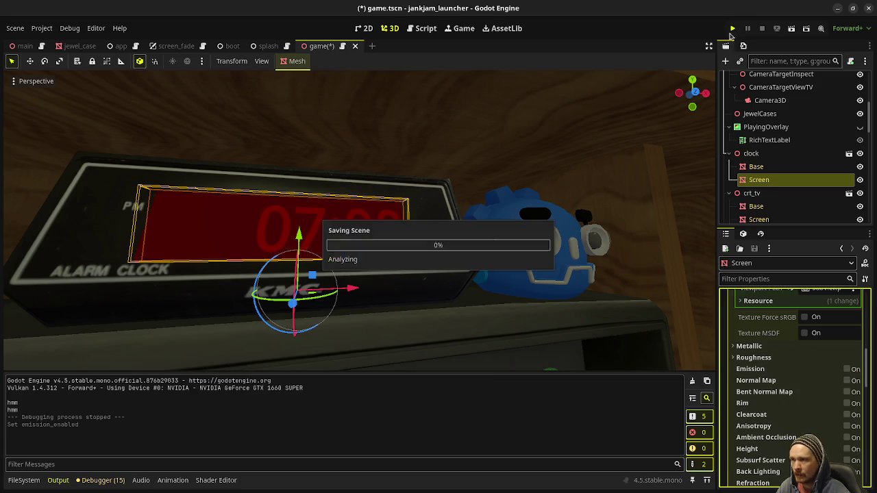
{"action": "left_click", "coordinate": [733, 27]}
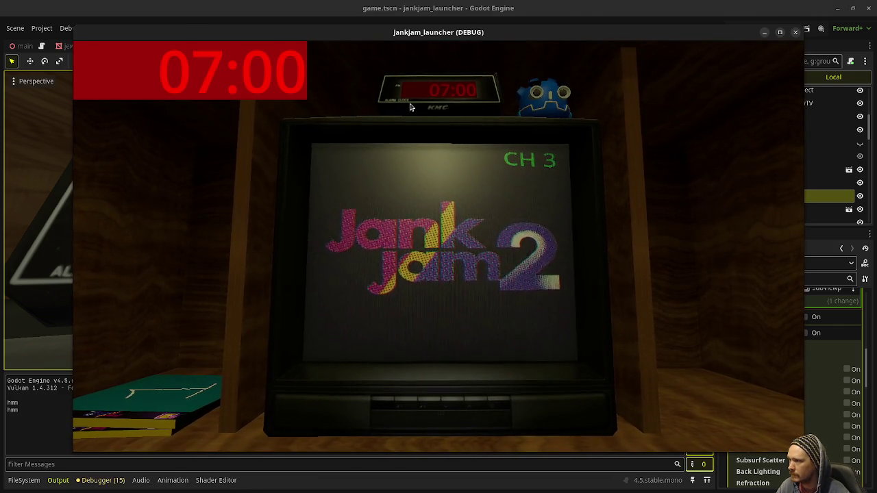
{"action": "key", "text": "F8"}
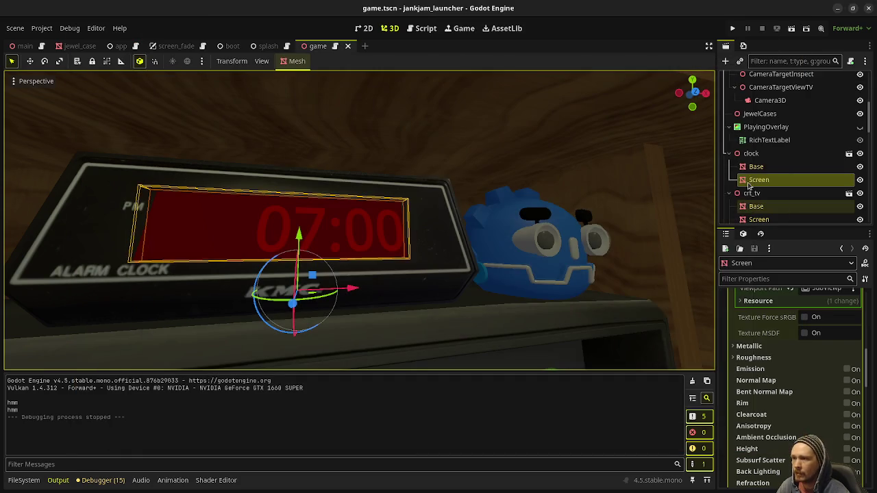
{"action": "scroll", "coordinate": [769, 174], "scroll_direction": "up", "scroll_amount": 2}
{"action": "scroll", "coordinate": [767, 179], "scroll_direction": "down", "scroll_amount": 3}
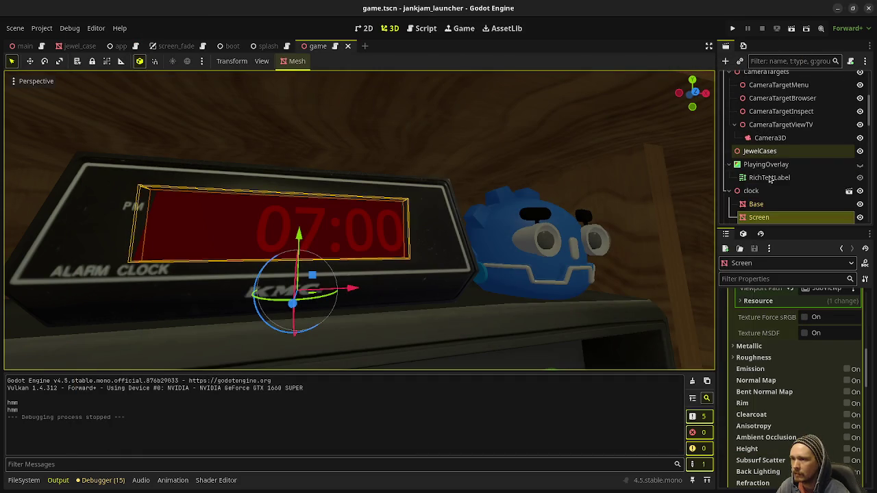
{"action": "scroll", "coordinate": [761, 185], "scroll_direction": "up", "scroll_amount": 1}
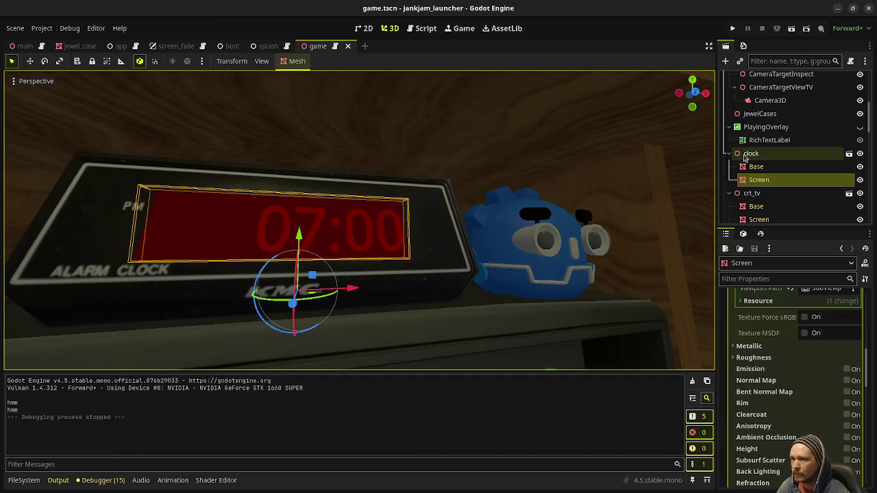
{"action": "scroll", "coordinate": [764, 183], "scroll_direction": "down", "scroll_amount": 8}
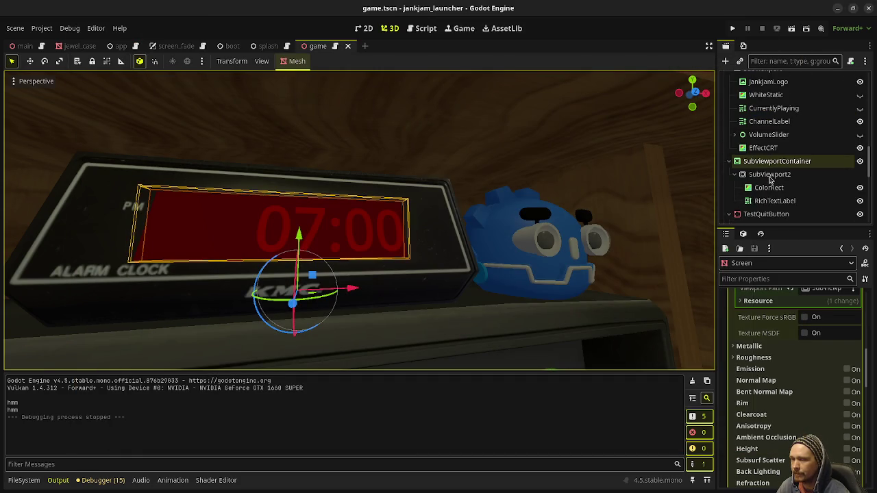
{"action": "scroll", "coordinate": [769, 180], "scroll_direction": "down", "scroll_amount": 3}
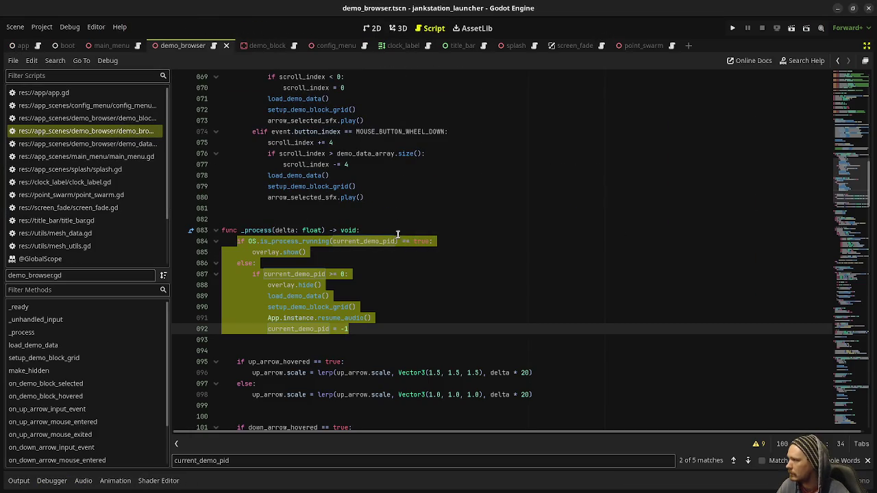
Open clock_label.gd in the jankstation_launcher project and select its entire script
{"action": "left_click", "coordinate": [394, 209]}
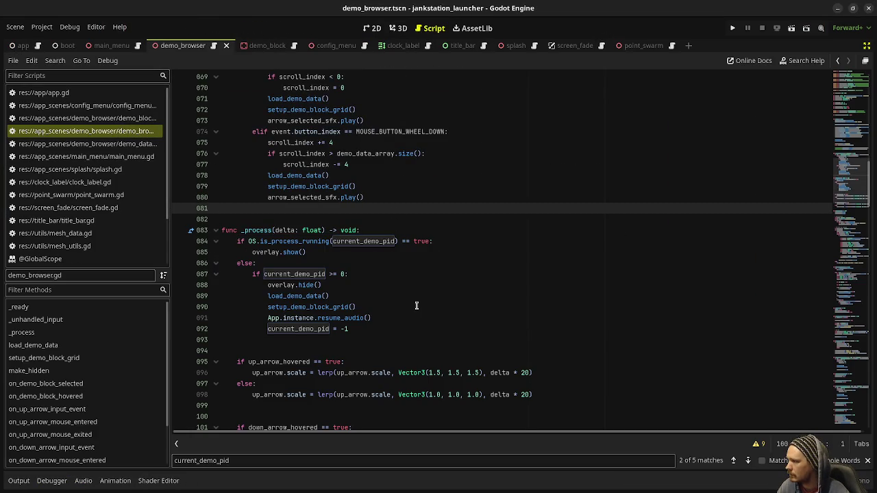
{"action": "scroll", "coordinate": [416, 306], "scroll_direction": "down", "scroll_amount": 5}
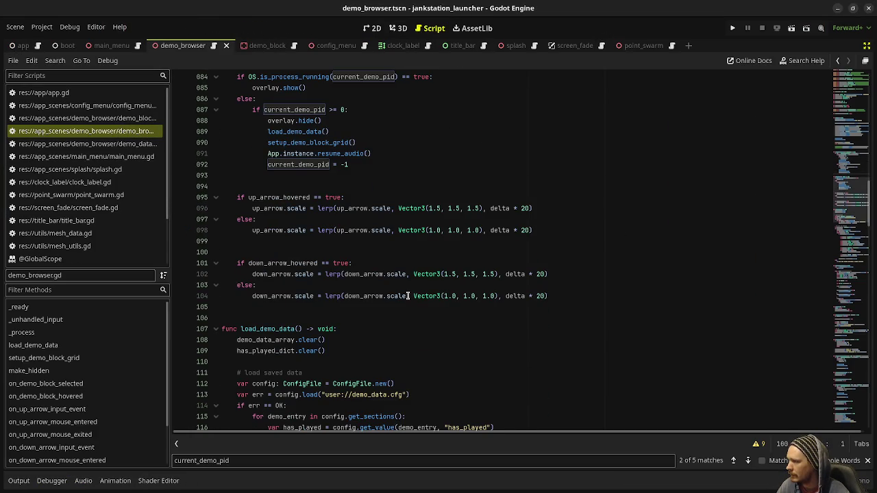
{"action": "scroll", "coordinate": [409, 296], "scroll_direction": "down", "scroll_amount": 4}
{"action": "scroll", "coordinate": [401, 285], "scroll_direction": "up", "scroll_amount": 15}
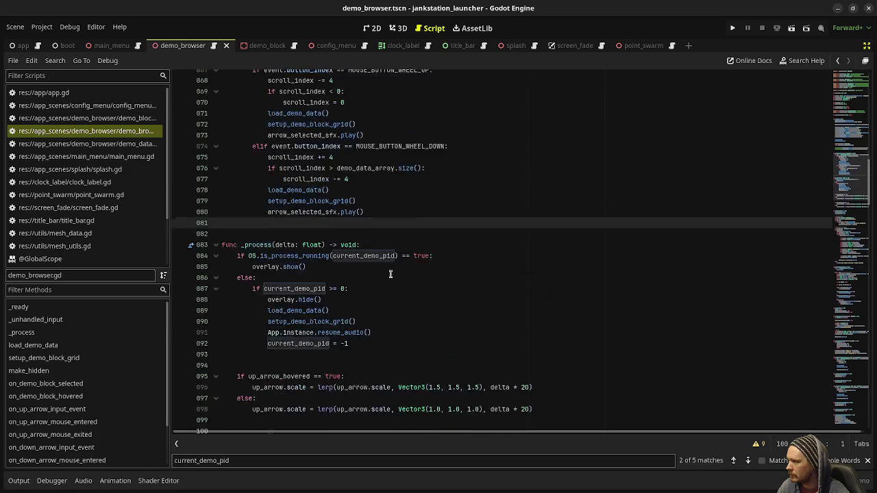
{"action": "scroll", "coordinate": [390, 274], "scroll_direction": "up", "scroll_amount": 3}
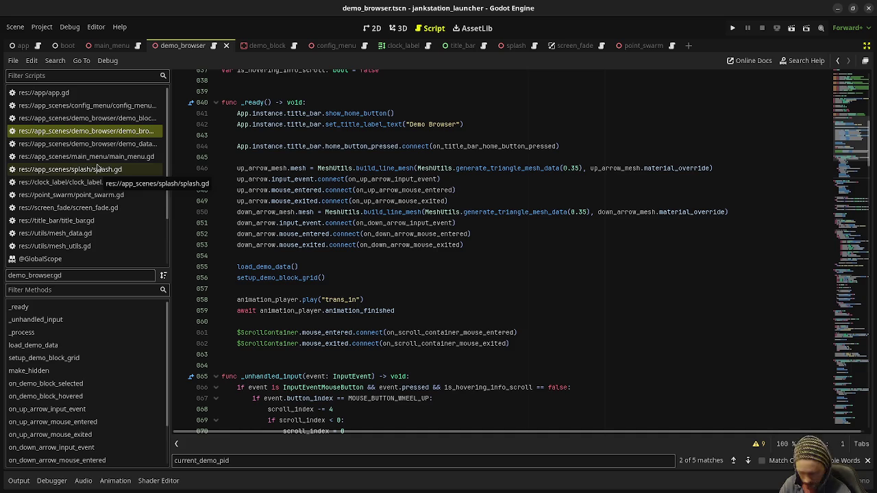
{"action": "left_click", "coordinate": [99, 183]}
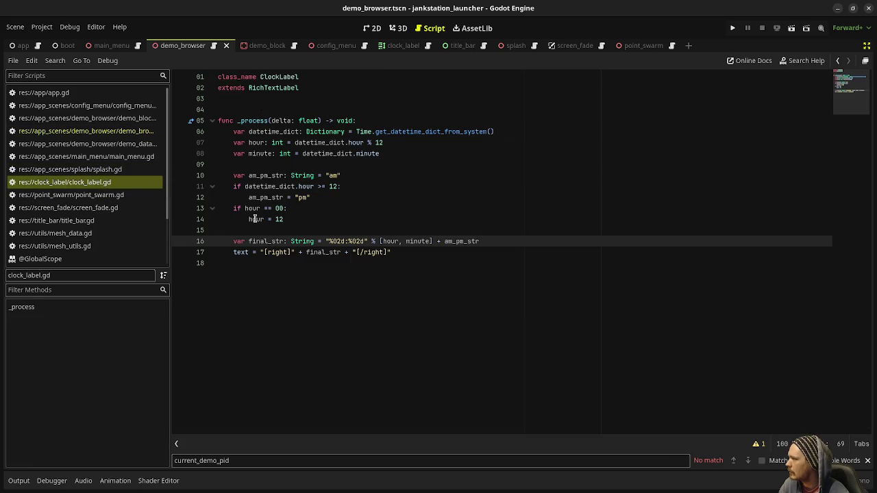
{"action": "mouse_move", "coordinate": [394, 252]}
{"action": "left_mouse_down"}
{"action": "mouse_move", "coordinate": [220, 164]}
{"action": "mouse_move", "coordinate": [231, 132]}
{"action": "left_mouse_up"}
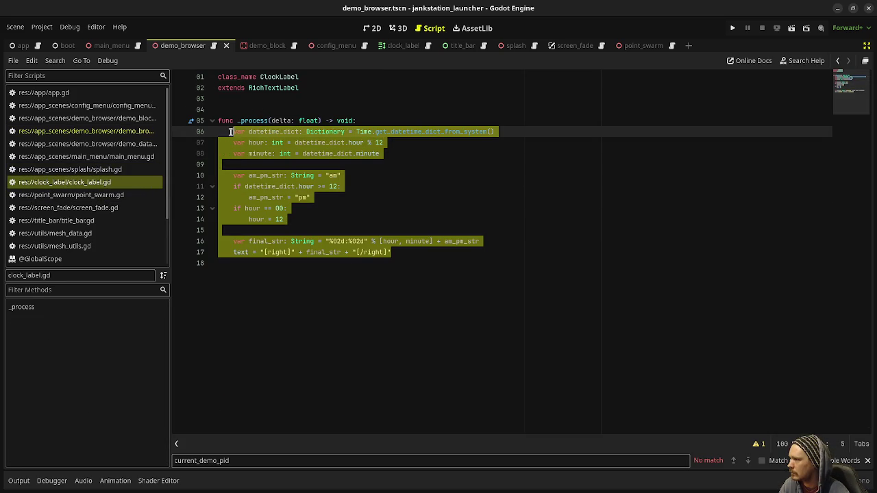
{"action": "left_click", "coordinate": [84, 170]}
{"action": "left_click", "coordinate": [86, 183]}
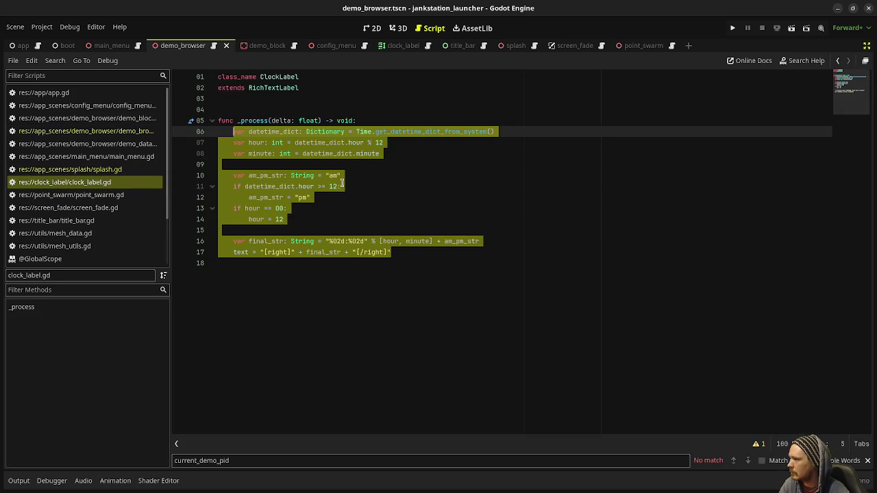
{"action": "left_click", "coordinate": [431, 243]}
{"action": "left_click", "coordinate": [403, 252]}
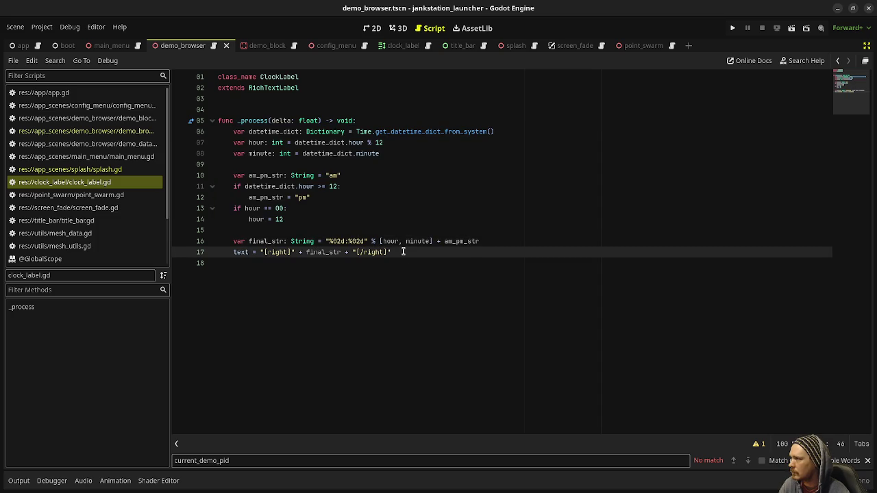
{"action": "left_click_drag", "start_coordinate": [403, 253], "coordinate": [185, 60]}
{"action": "key", "text": "ctrl+c"}
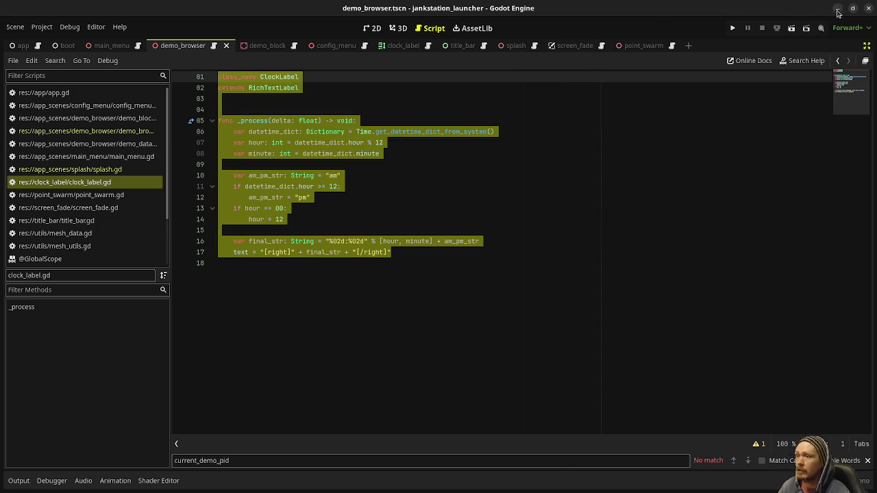
Minimize the other project's editor and select the RichTextLabel in game.tscn
{"action": "left_click", "coordinate": [837, 13]}
{"action": "scroll", "coordinate": [776, 188], "scroll_direction": "down", "scroll_amount": 2}
{"action": "scroll", "coordinate": [776, 188], "scroll_direction": "up", "scroll_amount": 2}
{"action": "left_click", "coordinate": [779, 163]}
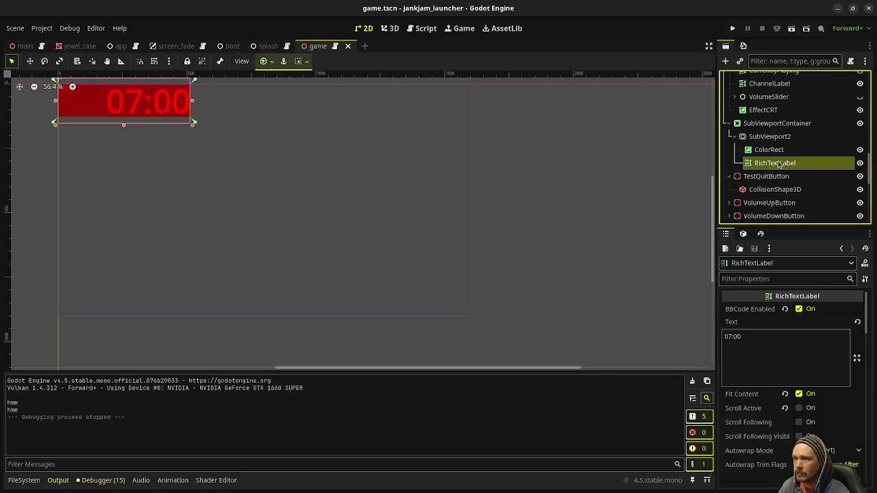
Rename the RichTextLabel to ClockLabel and attach a new clock_label.gd script to it
{"action": "left_click", "coordinate": [779, 163]}
{"action": "type", "text": "ClockLabel"}
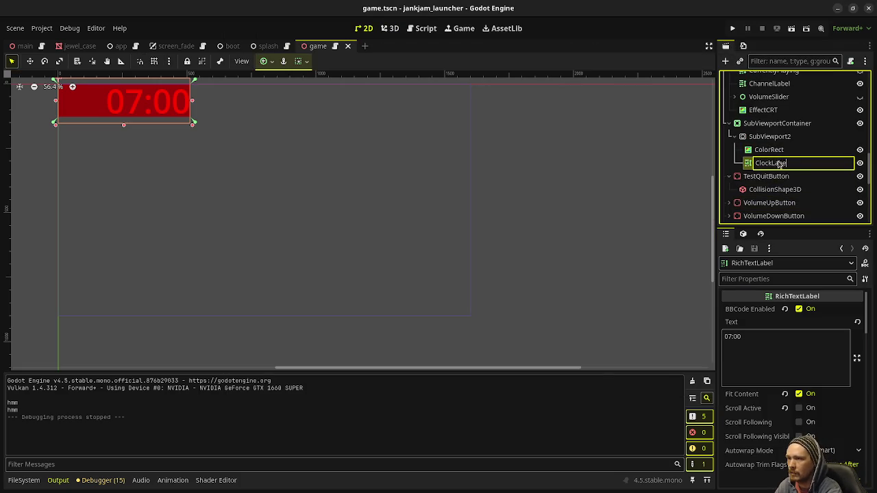
{"action": "key", "text": "Return"}
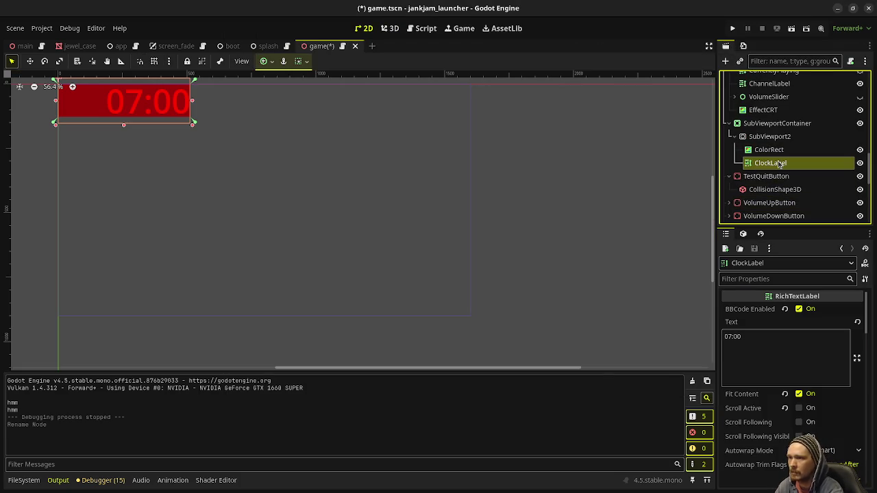
{"action": "left_click", "coordinate": [850, 61]}
{"action": "left_click", "coordinate": [485, 337]}
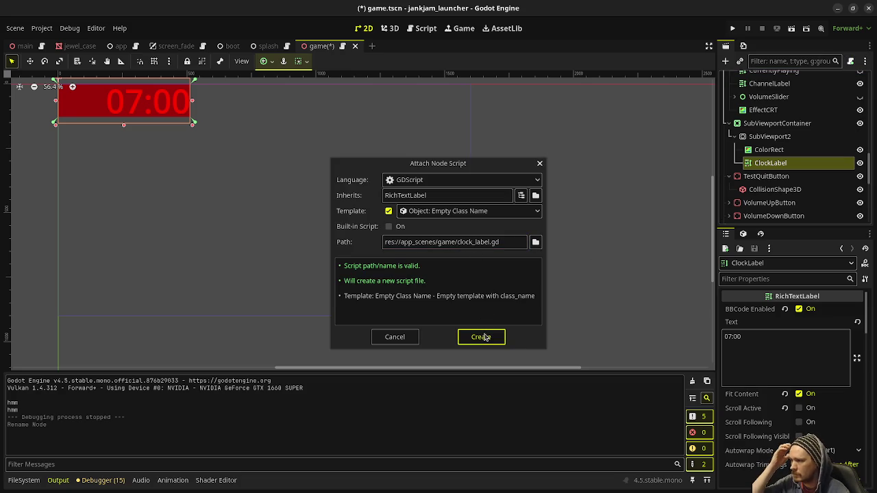
{"action": "left_click", "coordinate": [482, 337]}
Replace the template with the pasted 12-hour am/pm clock code, save, and run the project
{"action": "left_click", "coordinate": [365, 153]}
{"action": "key", "text": "ctrl+a"}
{"action": "key", "text": "ctrl+v"}
{"action": "left_click", "coordinate": [280, 85]}
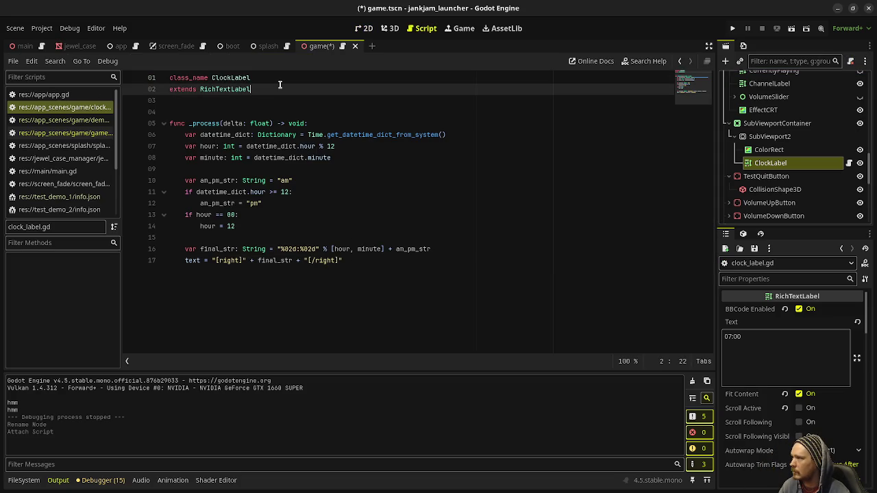
{"action": "key", "text": "Up"}
{"action": "key", "text": "Right"}
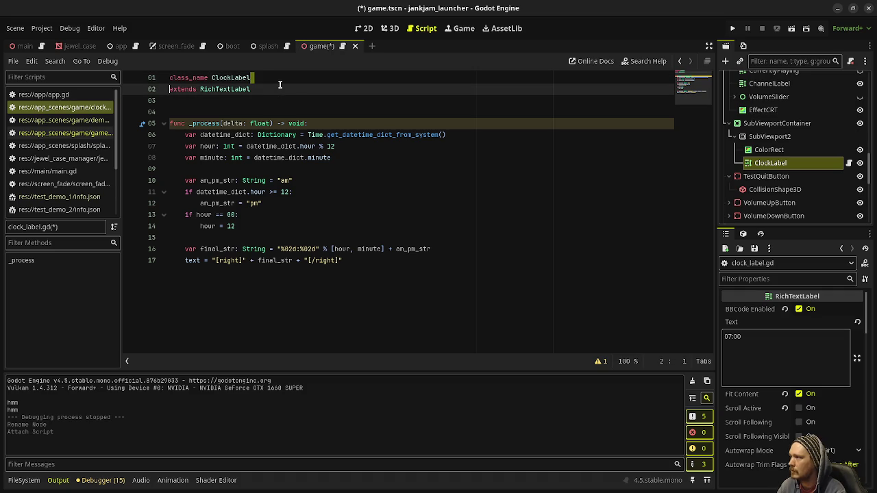
{"action": "key", "text": "BackSpace"}
{"action": "key", "text": "ctrl+s"}
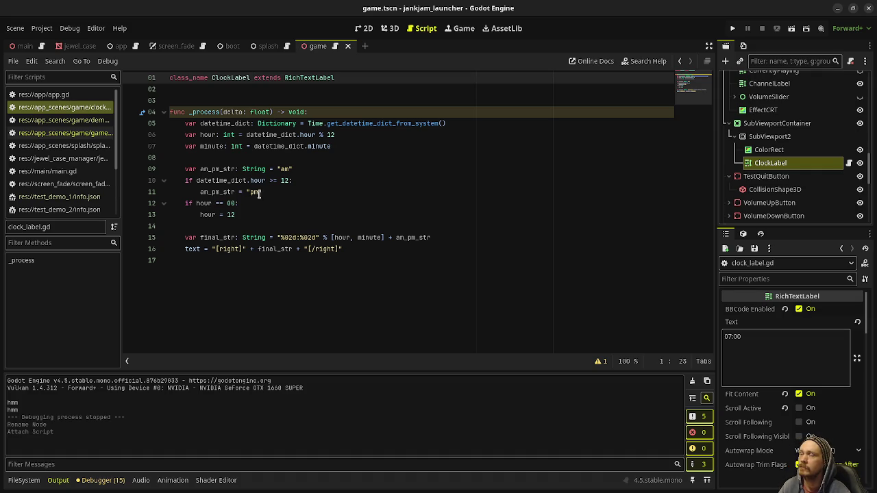
{"action": "left_click", "coordinate": [732, 28]}
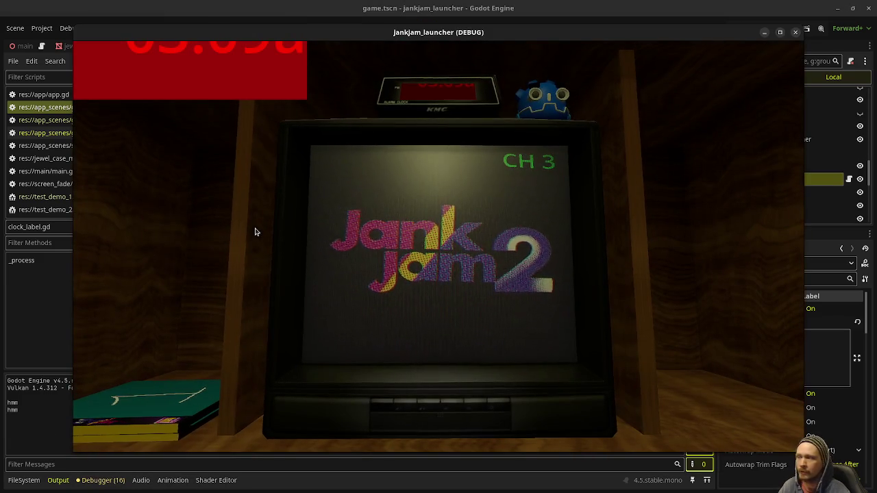
Stop the game, delete line 16's right-alignment tag, save, and rerun so the clock shows 03:10
{"action": "mouse_move", "coordinate": [689, 35]}
{"action": "left_mouse_down"}
{"action": "mouse_move", "coordinate": [632, 59]}
{"action": "mouse_move", "coordinate": [632, 300]}
{"action": "left_mouse_up"}
{"action": "key", "text": "F8"}
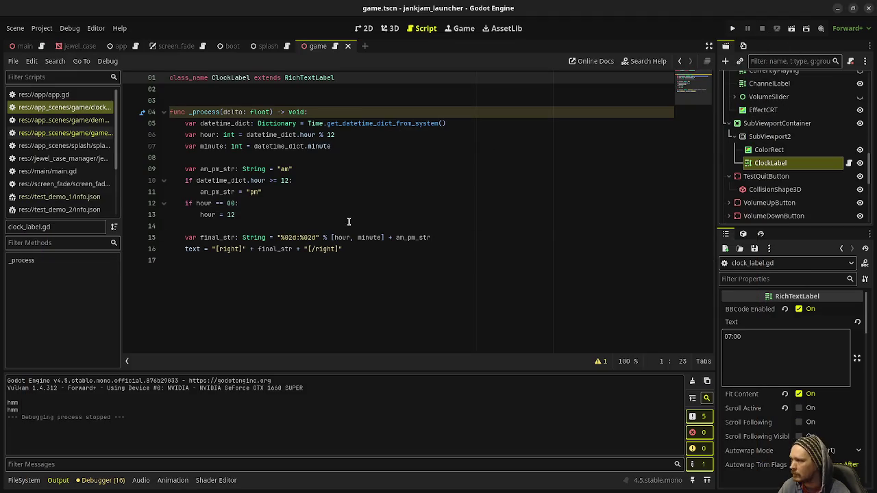
{"action": "mouse_move", "coordinate": [215, 249]}
{"action": "left_mouse_down"}
{"action": "mouse_move", "coordinate": [255, 251]}
{"action": "mouse_move", "coordinate": [248, 250]}
{"action": "left_mouse_up"}
{"action": "key", "text": "BackSpace"}
{"action": "key", "text": "BackSpace"}
{"action": "key", "text": "BackSpace"}
{"action": "left_click", "coordinate": [367, 214]}
{"action": "key", "text": "ctrl+s"}
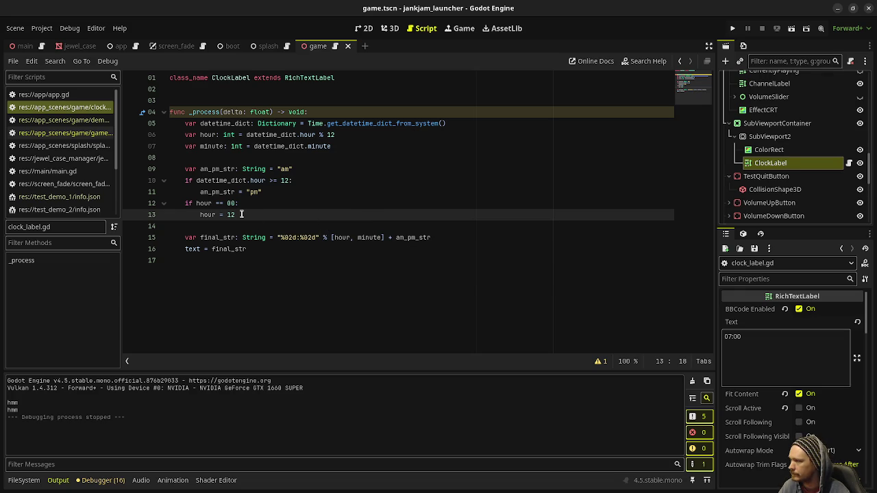
{"action": "left_click", "coordinate": [381, 237]}
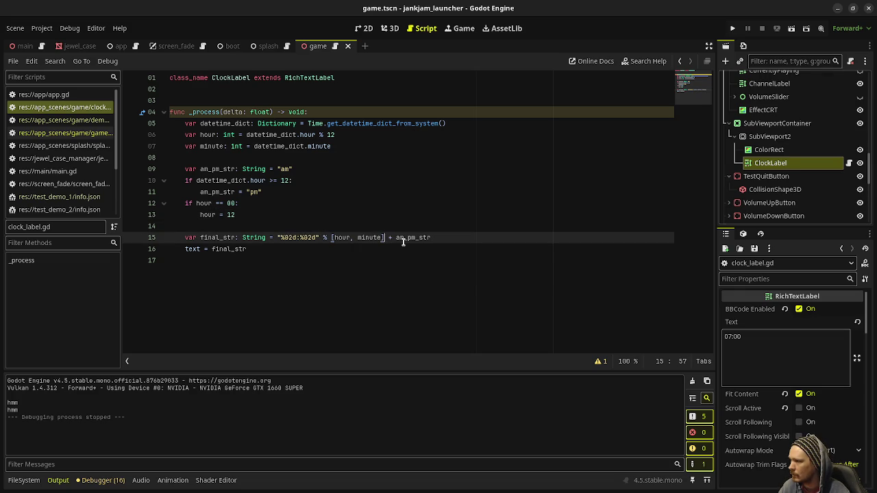
{"action": "type", "text": "#"}
{"action": "key", "text": "F5"}
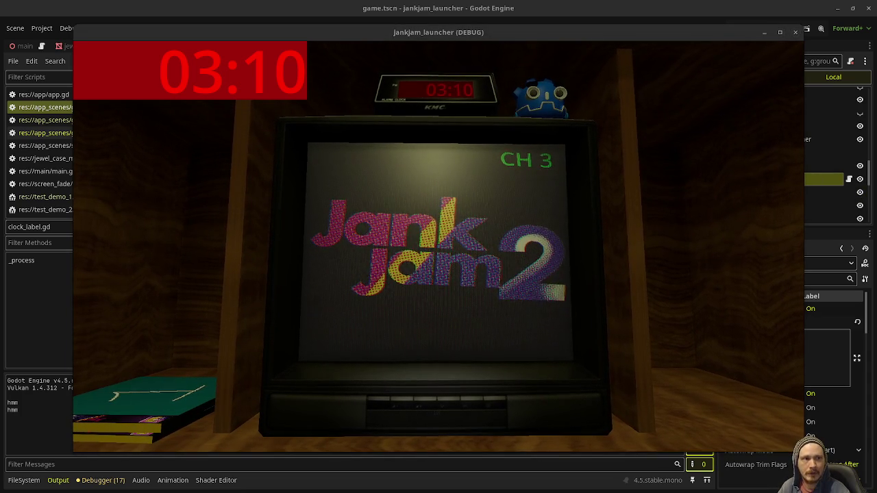
{"action": "left_click_drag", "start_coordinate": [647, 34], "coordinate": [573, 49]}
Add a ColorRect node under SubViewport2 and colour it pure red (ff0000)
{"action": "left_click", "coordinate": [770, 153]}
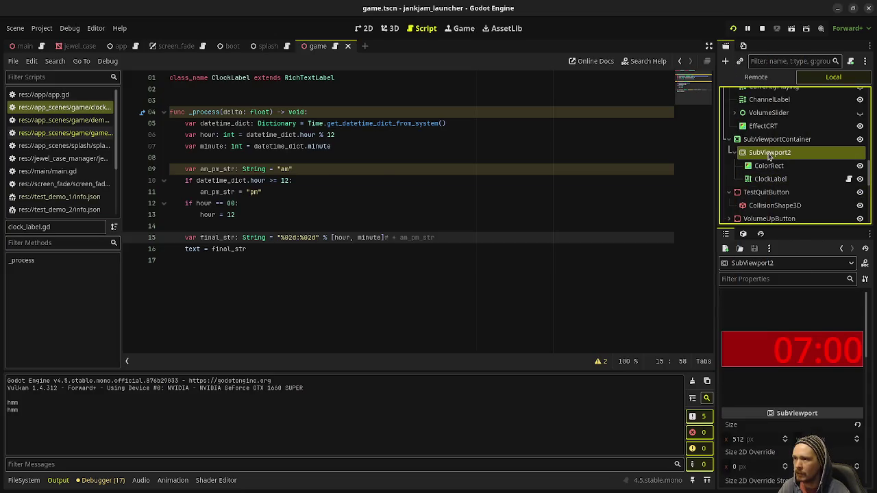
{"action": "key", "text": "ctrl+a"}
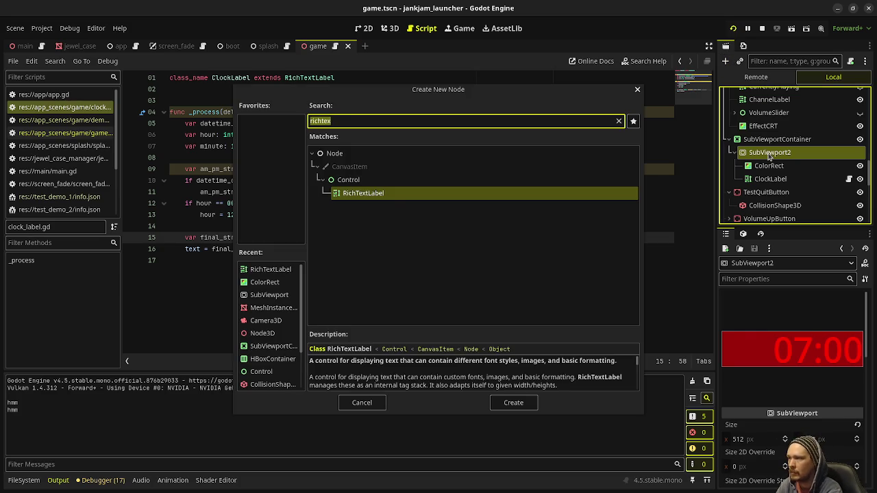
{"action": "type", "text": "colorr"}
{"action": "key", "text": "Return"}
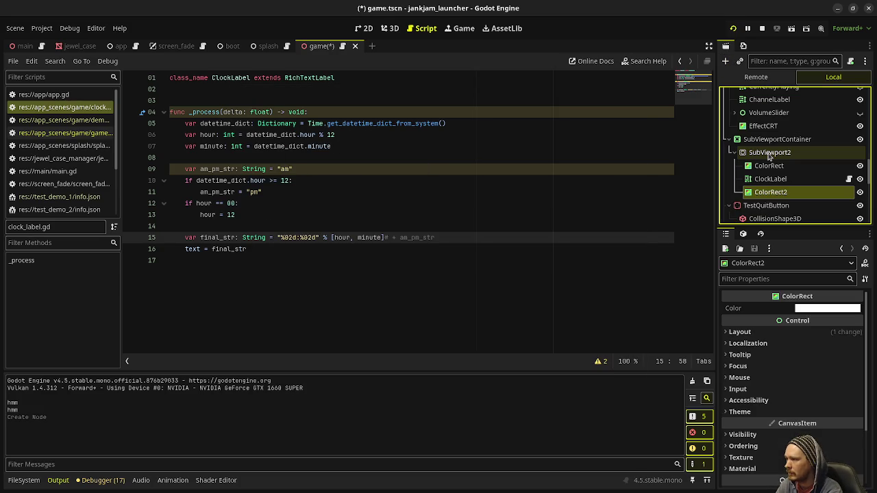
{"action": "left_click", "coordinate": [807, 312]}
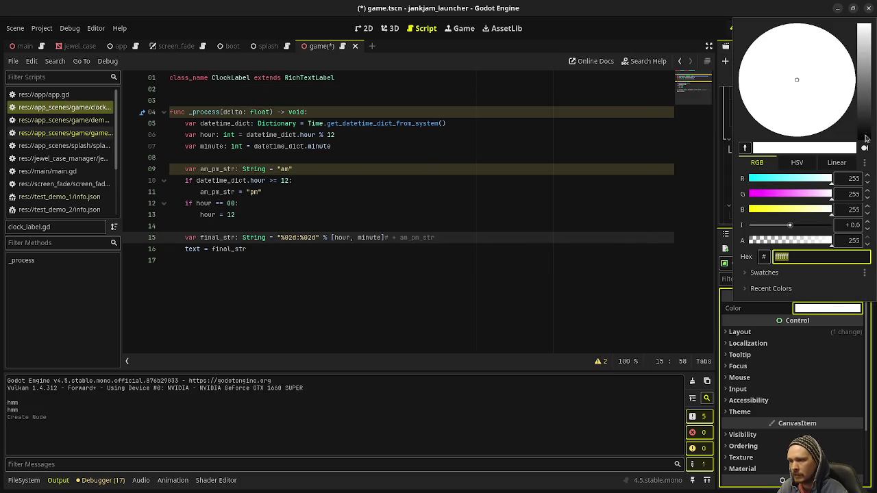
{"action": "mouse_move", "coordinate": [779, 196]}
{"action": "left_mouse_down"}
{"action": "mouse_move", "coordinate": [749, 195]}
{"action": "mouse_move", "coordinate": [748, 209]}
{"action": "left_mouse_up"}
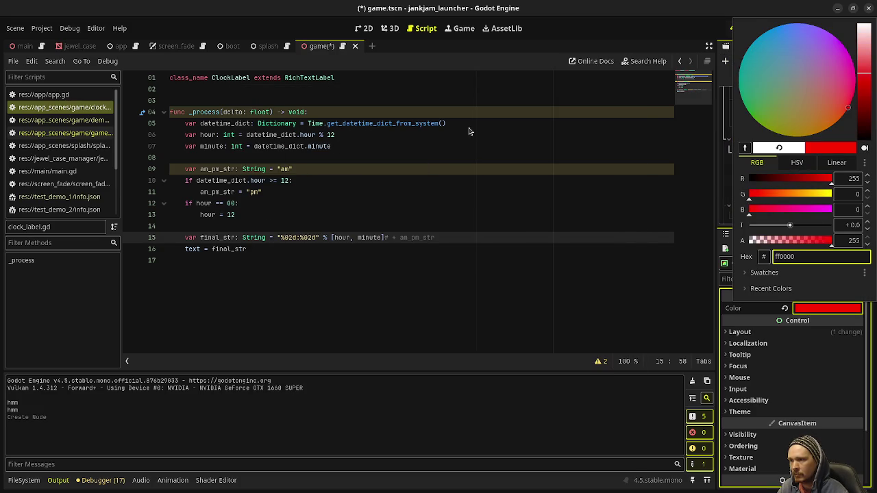
{"action": "left_click", "coordinate": [390, 28]}
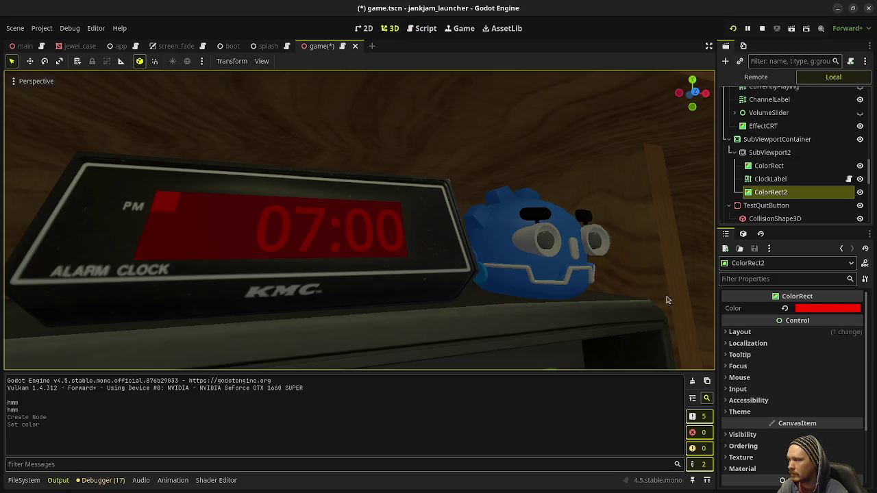
Set the red rectangle's Transform size to 20 × 20 px
{"action": "left_click", "coordinate": [754, 332]}
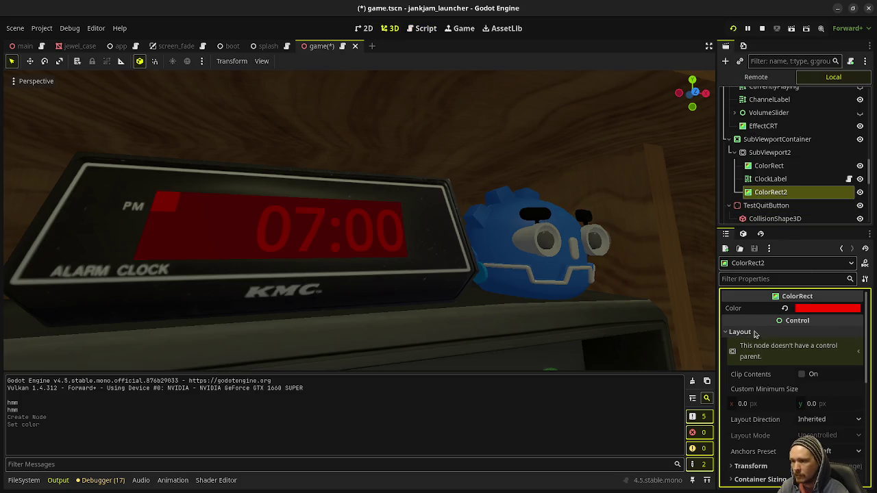
{"action": "scroll", "coordinate": [768, 422], "scroll_direction": "down", "scroll_amount": 2}
{"action": "left_click", "coordinate": [753, 418]}
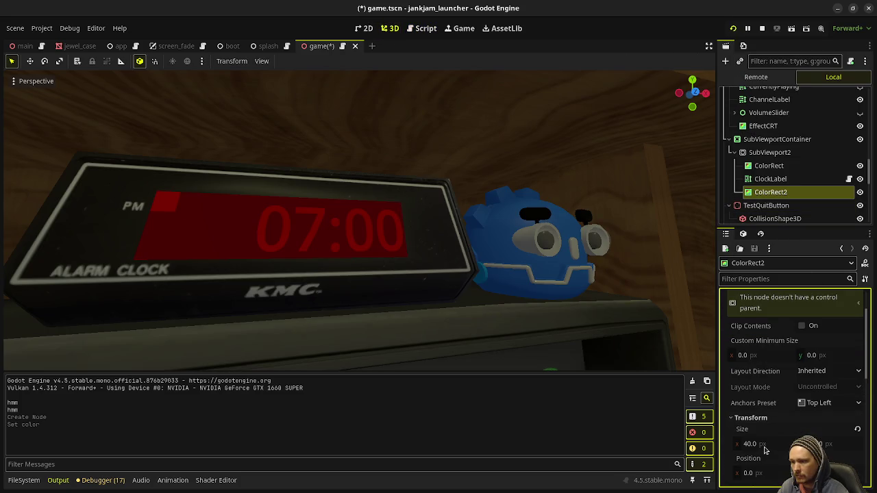
{"action": "left_click", "coordinate": [765, 444]}
{"action": "type", "text": "20"}
{"action": "key", "text": "Tab"}
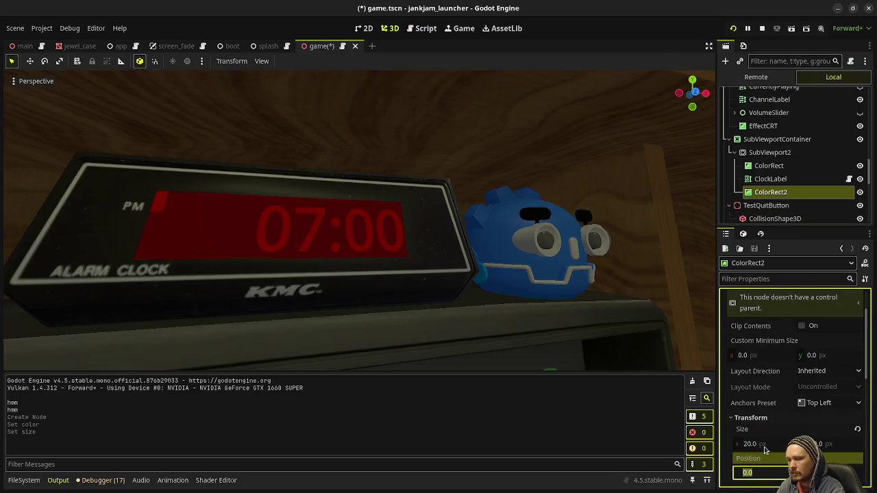
{"action": "left_click", "coordinate": [837, 446]}
{"action": "type", "text": "20"}
{"action": "key", "text": "Return"}
Set the rectangle's Transform position to 16, 24
{"action": "scroll", "coordinate": [761, 423], "scroll_direction": "down", "scroll_amount": 2}
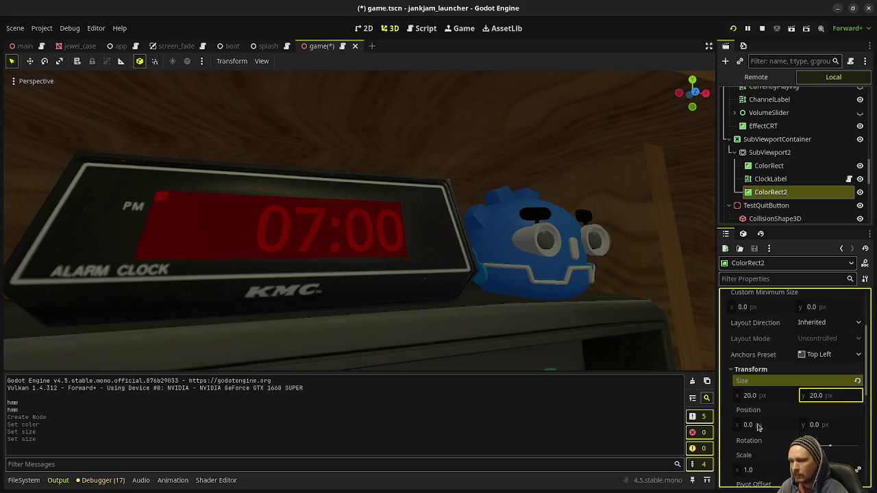
{"action": "left_click", "coordinate": [752, 424]}
{"action": "type", "text": "8"}
{"action": "key", "text": "Return"}
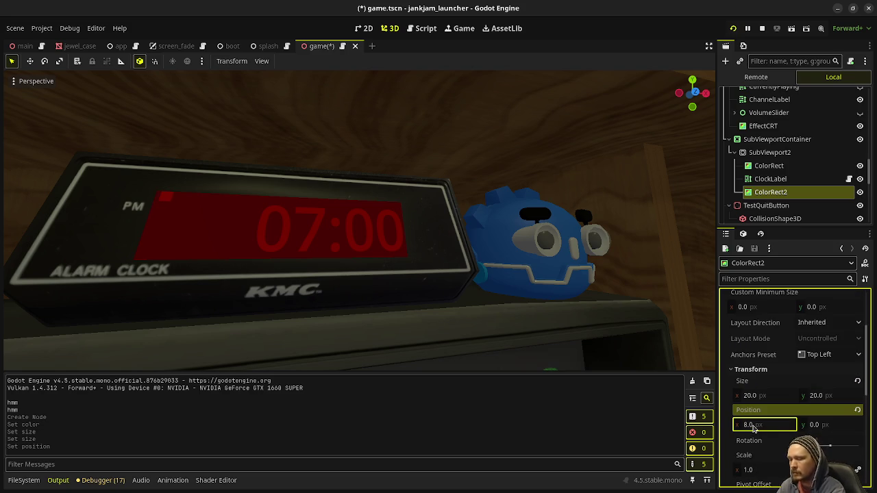
{"action": "left_click", "coordinate": [820, 425]}
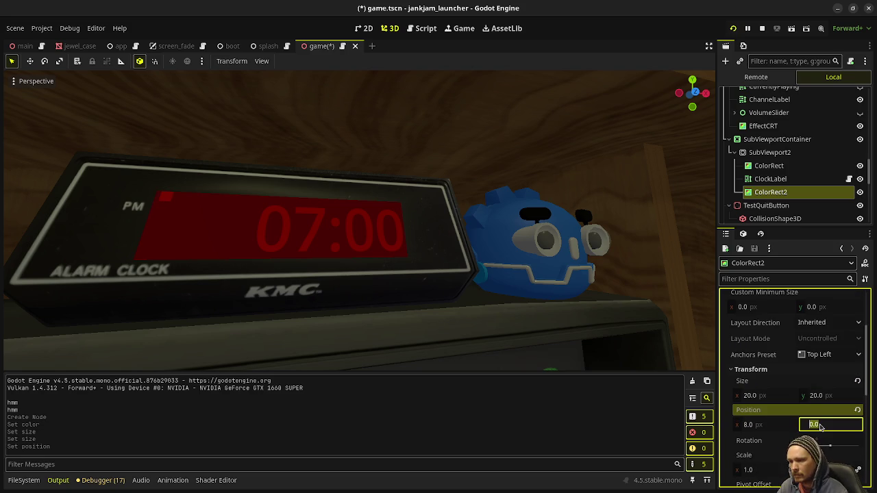
{"action": "type", "text": "16"}
{"action": "key", "text": "Return"}
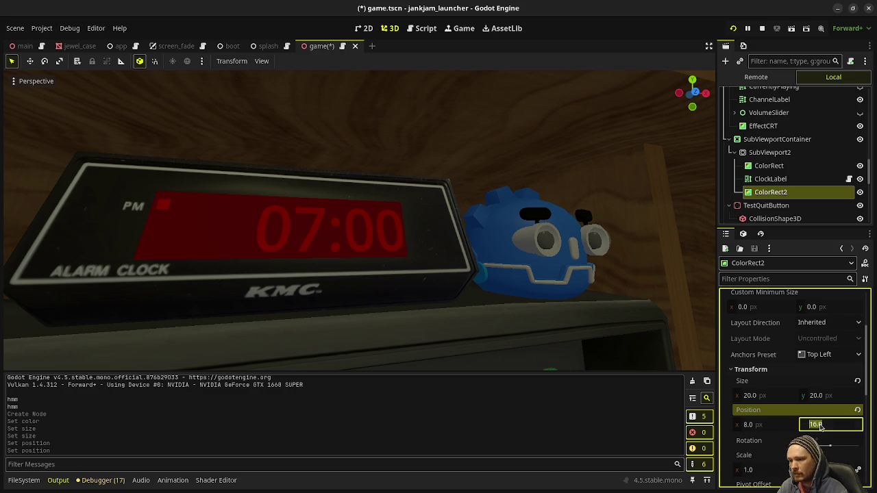
{"action": "type", "text": "20"}
{"action": "key", "text": "Return"}
{"action": "type", "text": "4"}
{"action": "key", "text": "Return"}
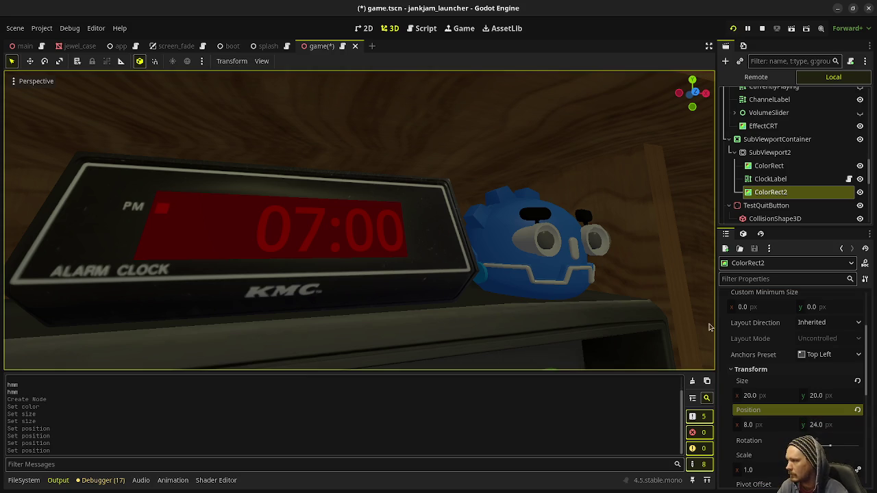
{"action": "left_click", "coordinate": [753, 425]}
{"action": "type", "text": "16"}
{"action": "key", "text": "Return"}
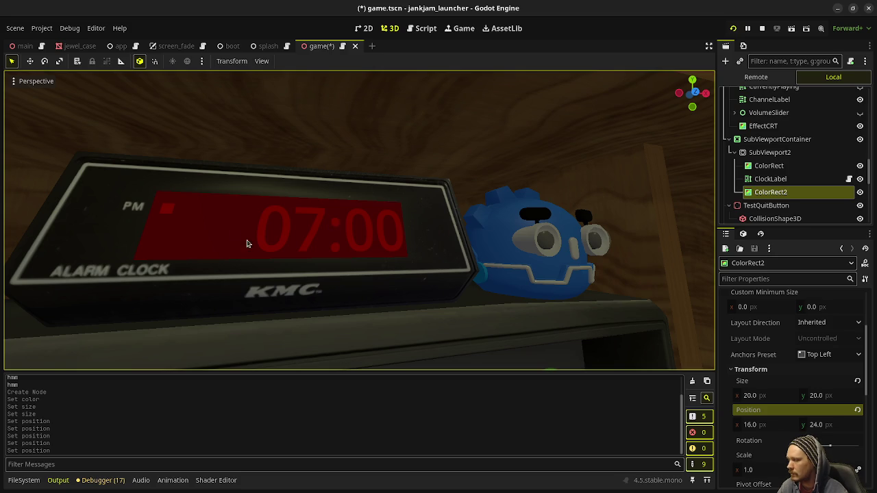
{"action": "scroll", "coordinate": [328, 245], "scroll_direction": "down", "scroll_amount": 5}
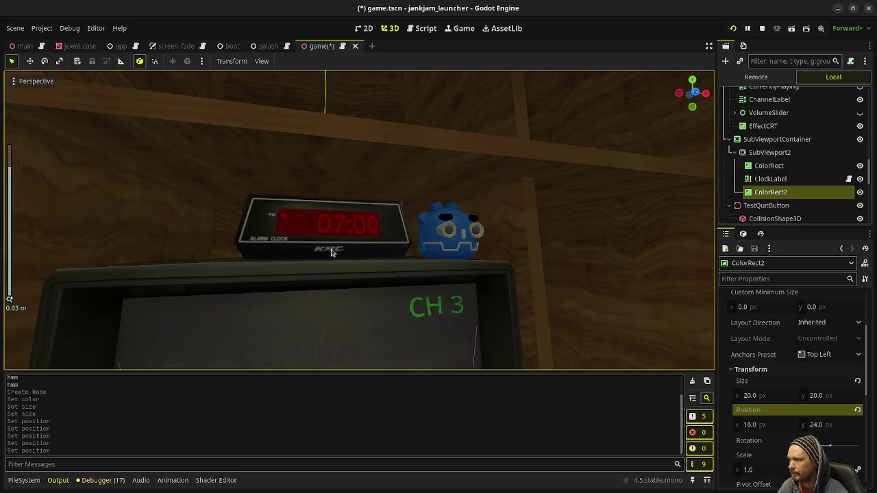
{"action": "scroll", "coordinate": [331, 252], "scroll_direction": "up", "scroll_amount": 2}
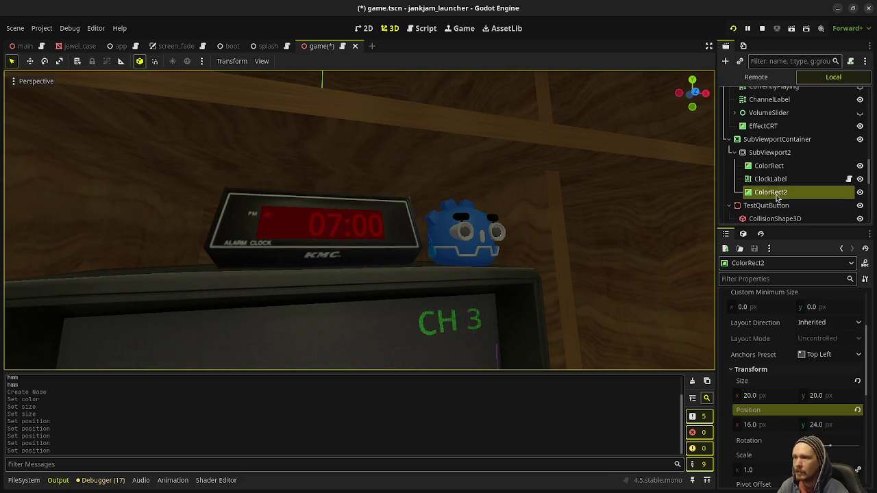
Rename ColorRect2 to AMPMMark, stop the running game, and save the scene
{"action": "left_click", "coordinate": [777, 195]}
{"action": "left_click", "coordinate": [778, 195]}
{"action": "type", "text": "AMPMark"}
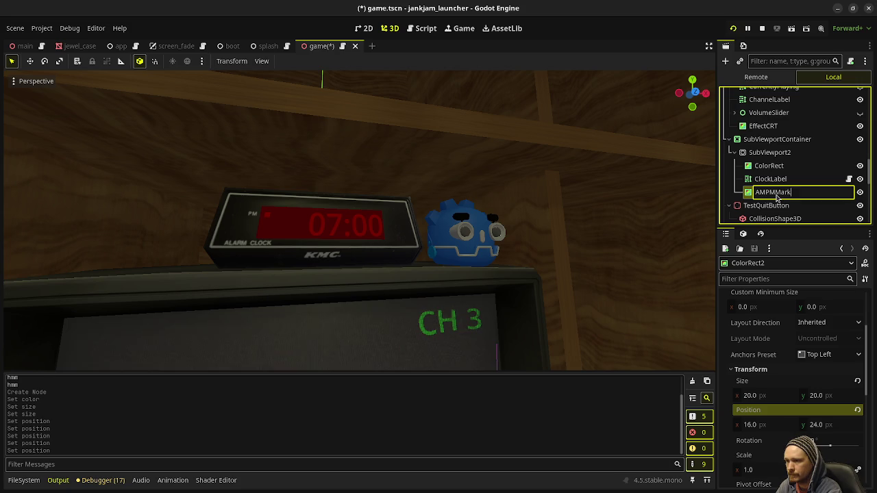
{"action": "key", "text": "Return"}
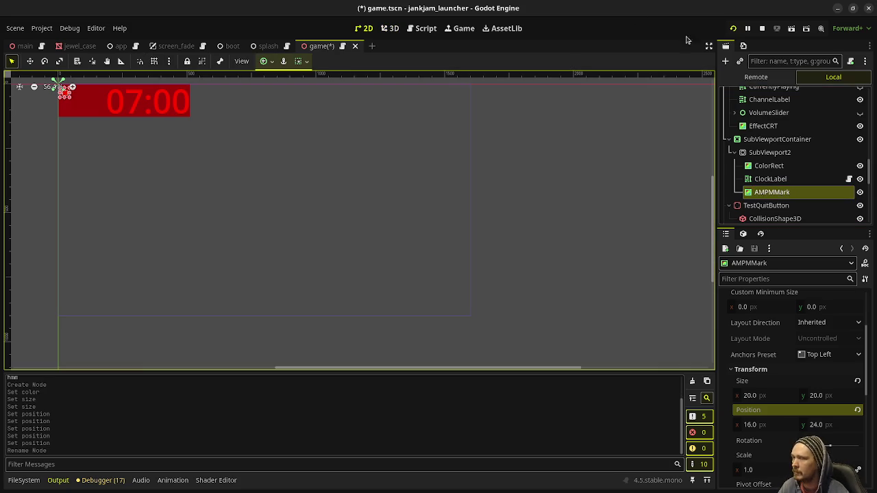
{"action": "left_click", "coordinate": [761, 27]}
{"action": "key", "text": "ctrl+s"}
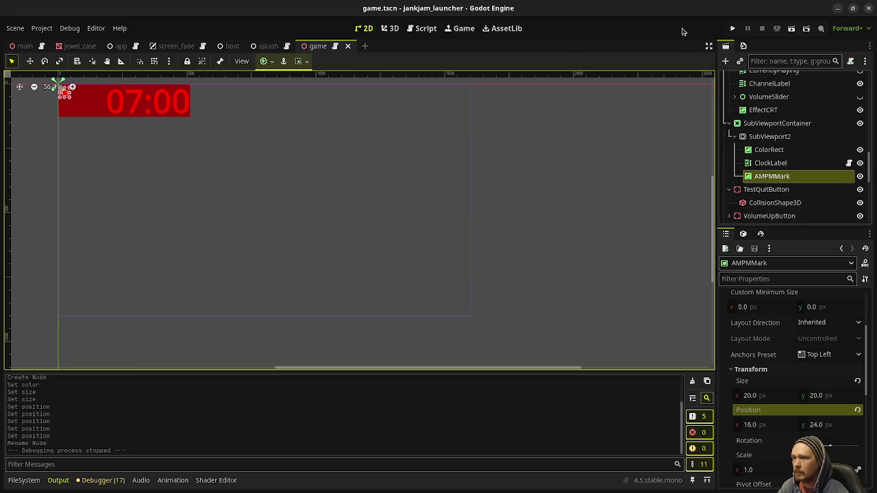
{"action": "key", "text": "ctrl+F3"}
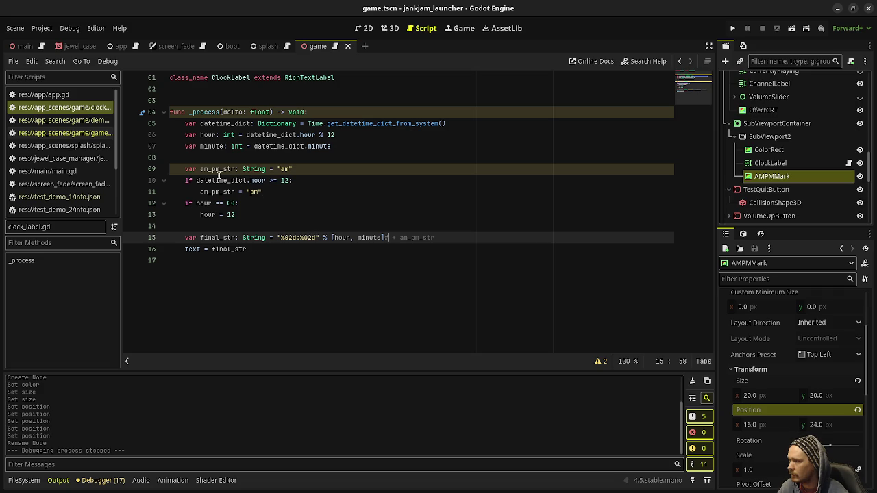
Comment out the am_pm_str lines and add $SubViewport2/AMPMMark.visible = true in the pm branch
{"action": "left_click", "coordinate": [194, 170]}
{"action": "key", "text": "ctrl+k"}
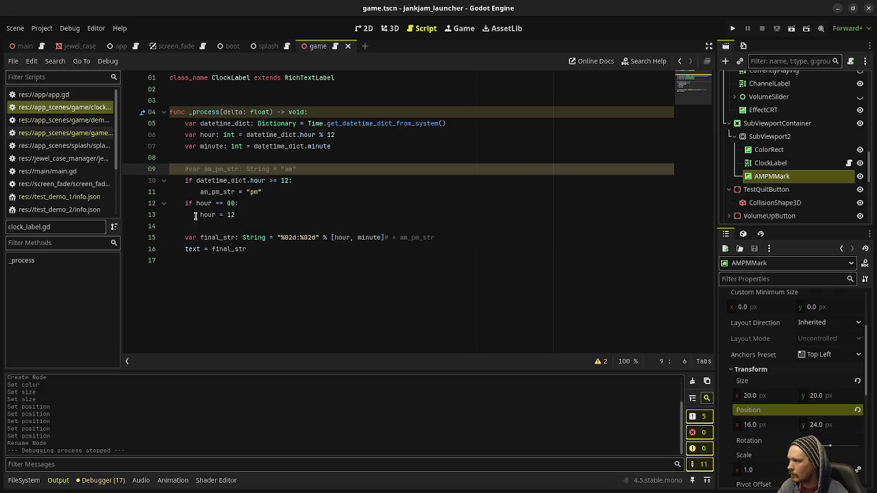
{"action": "left_click_drag", "start_coordinate": [245, 214], "coordinate": [184, 202]}
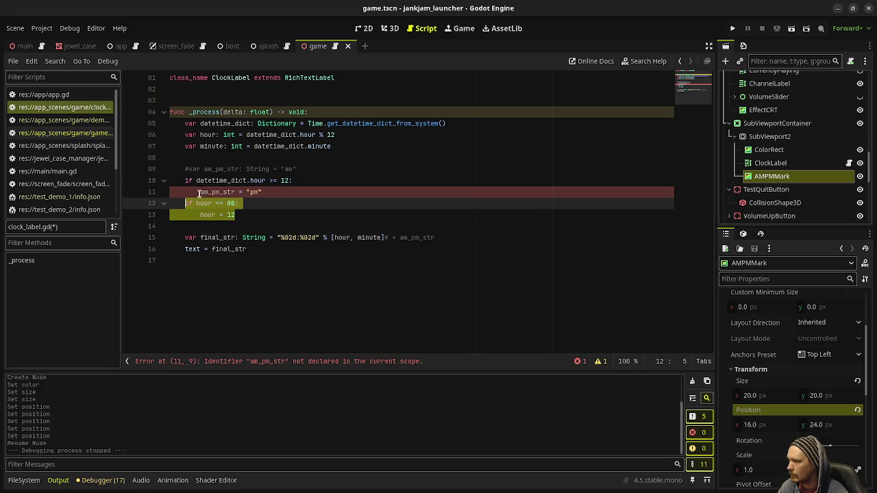
{"action": "left_click", "coordinate": [199, 196]}
{"action": "left_click", "coordinate": [276, 194]}
{"action": "key", "text": "ctrl+k"}
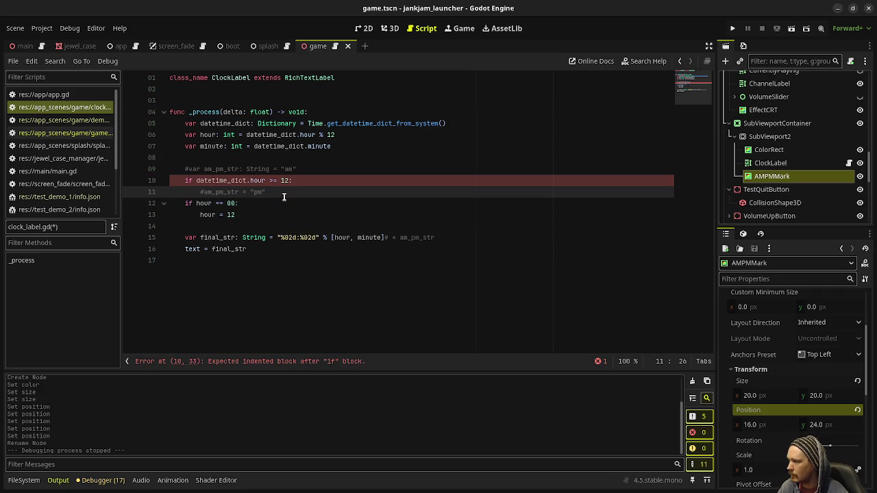
{"action": "key", "text": "Return"}
{"action": "type", "text": "$"}
{"action": "type", "text": "Sub"}
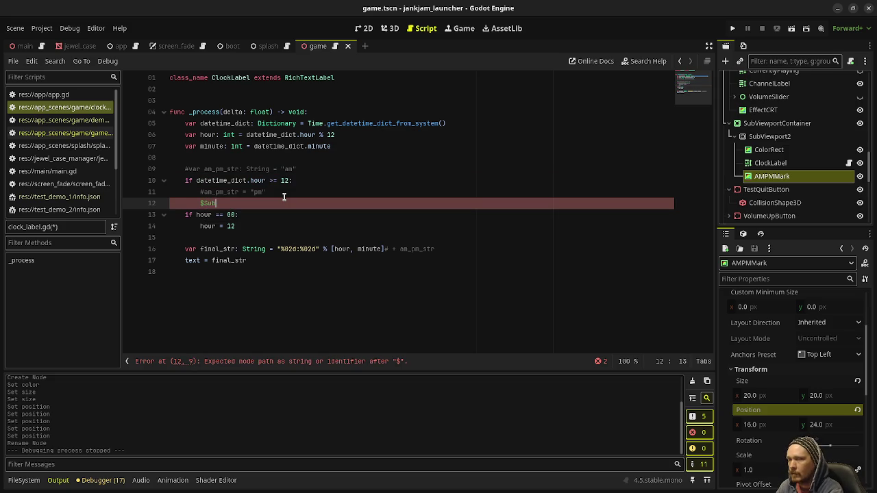
{"action": "type", "text": "Viewport2."}
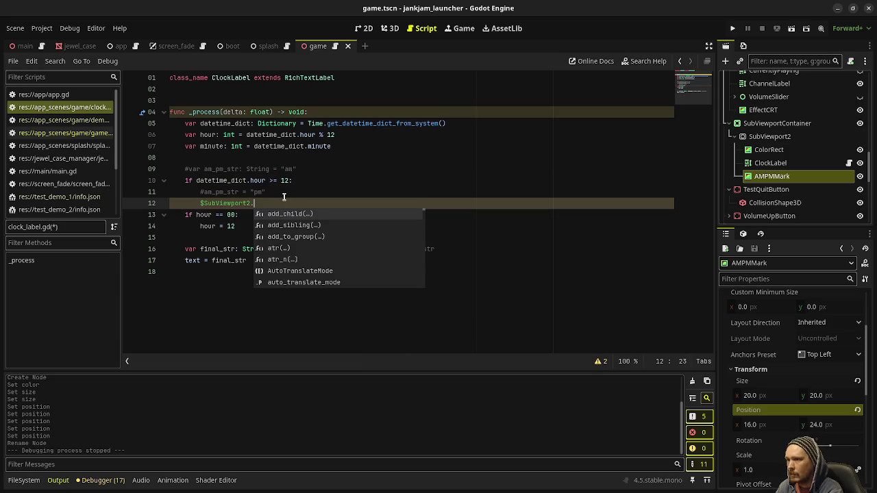
{"action": "key", "text": "BackSpace"}
{"action": "type", "text": "/AM"}
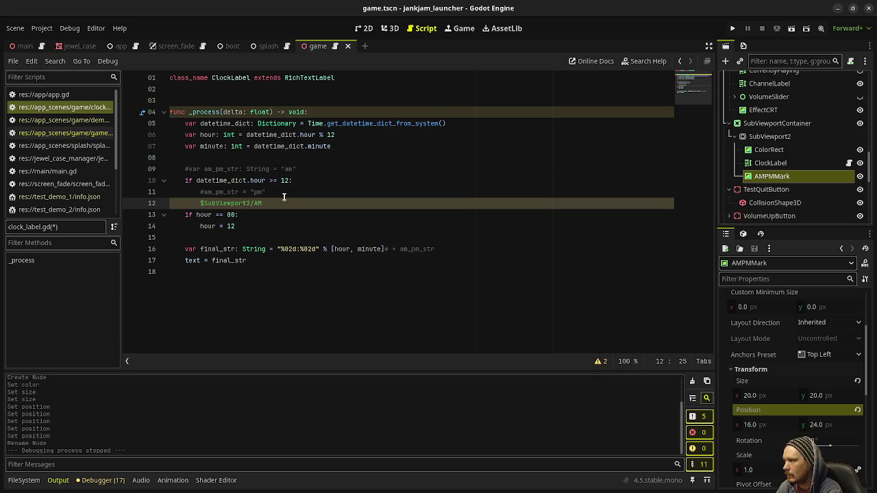
{"action": "type", "text": "PMMark.visible = true"}
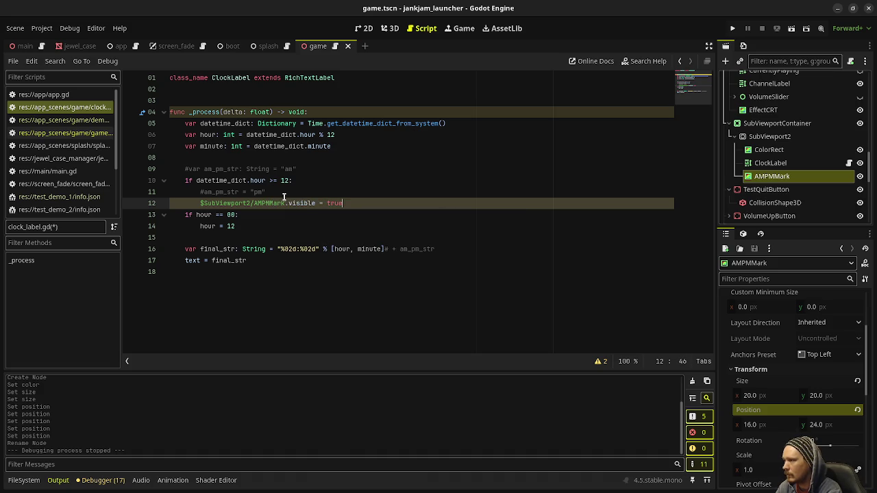
Copy that statement above the if as $SubViewport2/AMPMMark.visible = false and save
{"action": "left_click_drag", "start_coordinate": [342, 203], "coordinate": [198, 204]}
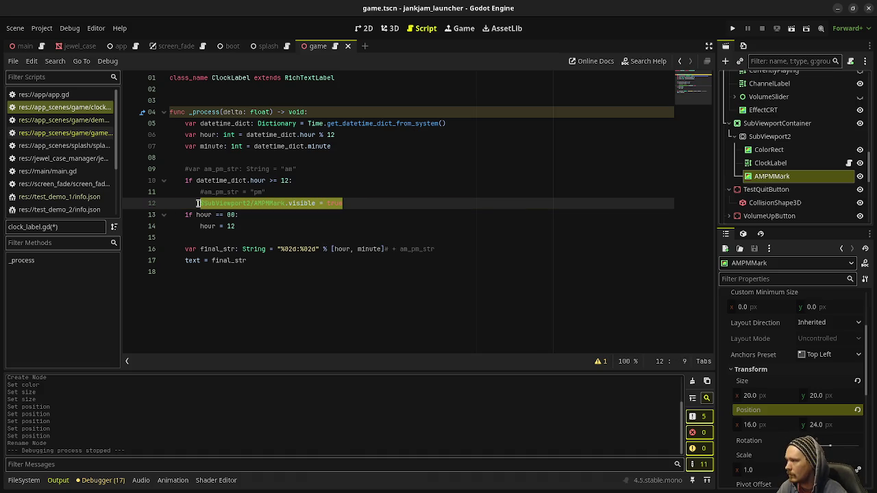
{"action": "key", "text": "ctrl+c"}
{"action": "left_click", "coordinate": [311, 168]}
{"action": "key", "text": "Return"}
{"action": "key", "text": "ctrl+v"}
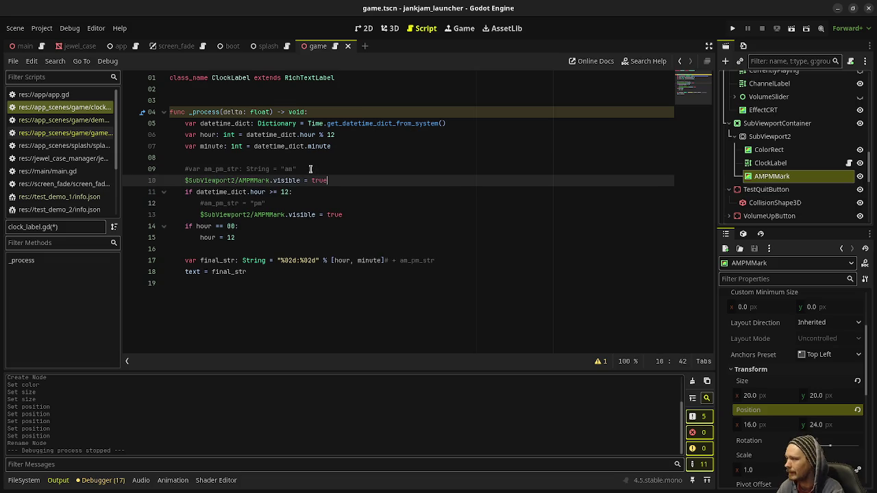
{"action": "double_click", "coordinate": [320, 180]}
{"action": "type", "text": "false"}
{"action": "key", "text": "ctrl+s"}
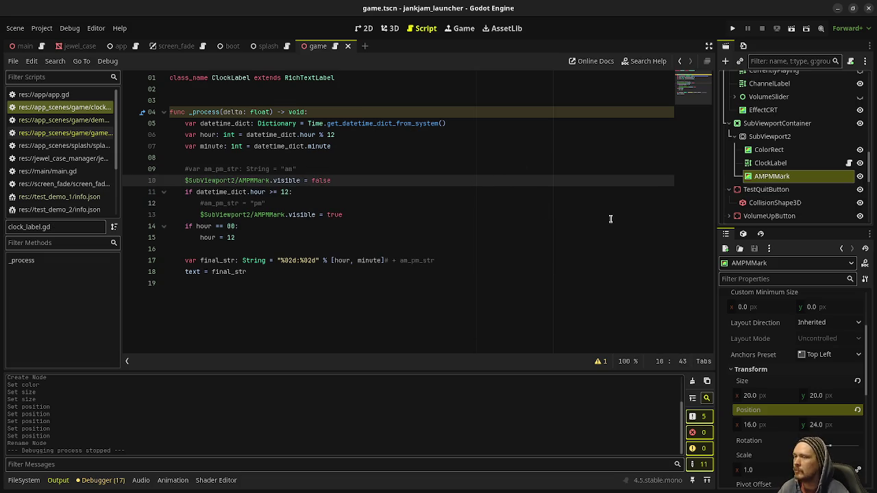
Toggle AMPMMark's visibility eye off and back on, saving in between
{"action": "left_click", "coordinate": [860, 177]}
{"action": "left_click", "coordinate": [509, 168]}
{"action": "key", "text": "ctrl+s"}
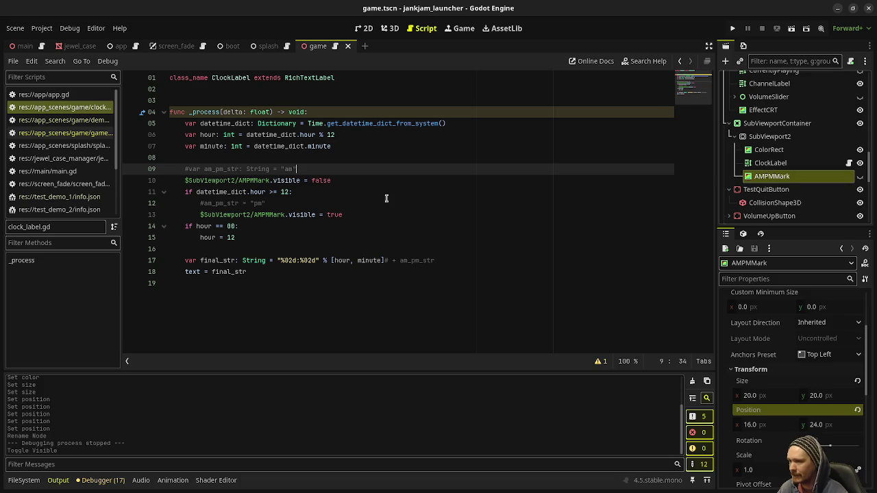
{"action": "left_click", "coordinate": [859, 176]}
Drag SubViewport2 out of SubViewportContainer above TestQuitButton, save, and run the game
{"action": "left_click", "coordinate": [767, 137]}
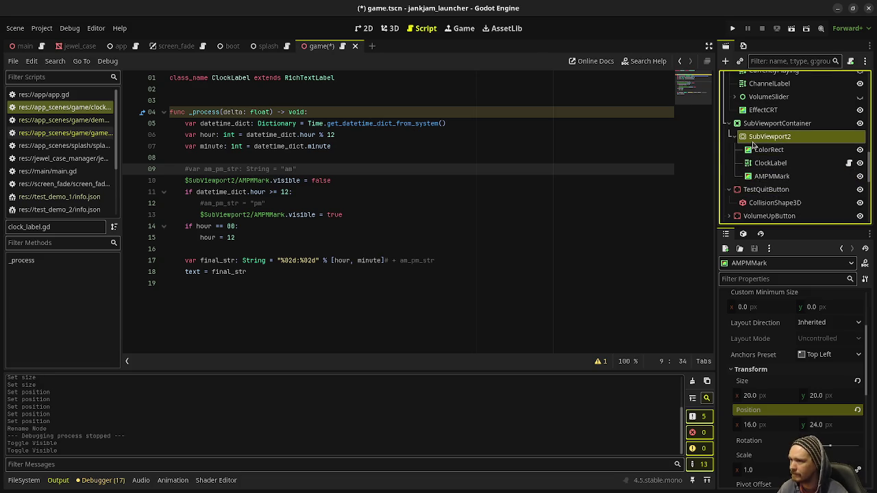
{"action": "mouse_move", "coordinate": [751, 139]}
{"action": "left_mouse_down"}
{"action": "mouse_move", "coordinate": [754, 165]}
{"action": "mouse_move", "coordinate": [738, 191]}
{"action": "left_mouse_up"}
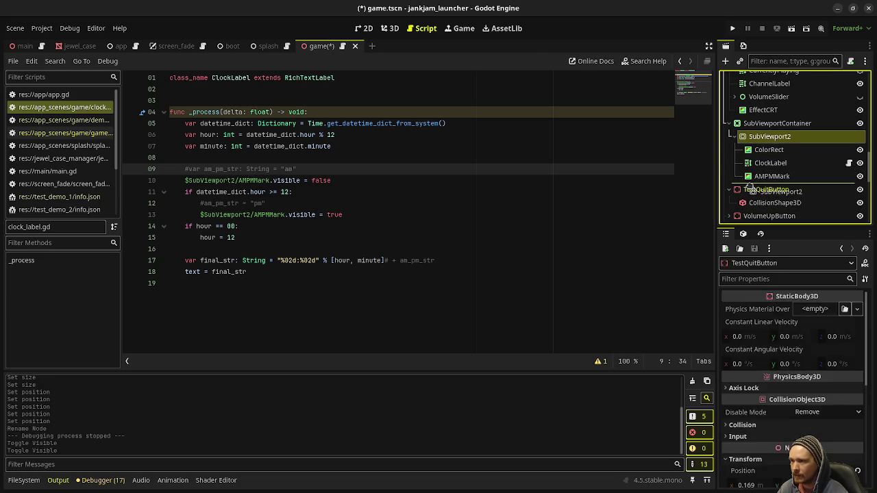
{"action": "key", "text": "ctrl+s"}
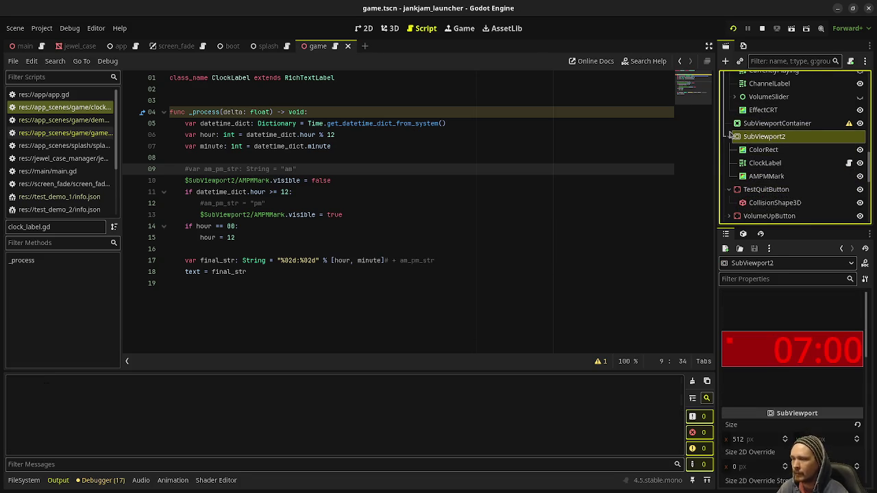
{"action": "key", "text": "F5"}
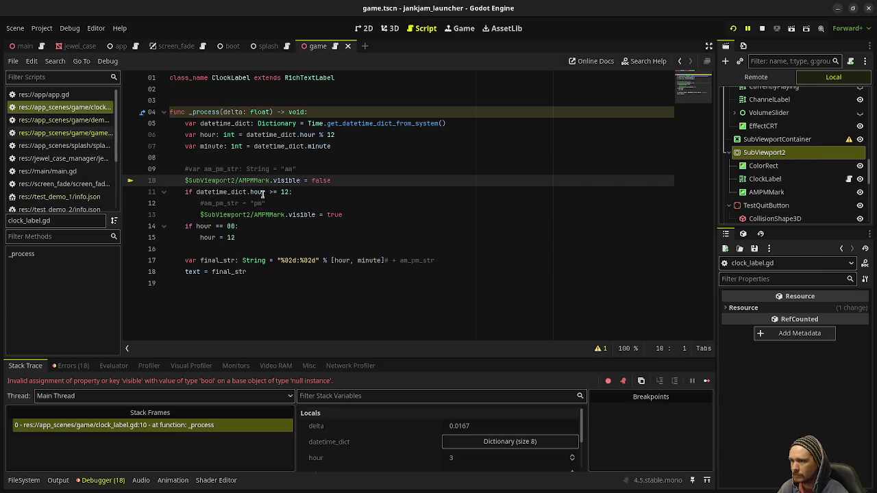
{"action": "mouse_move", "coordinate": [262, 195]}
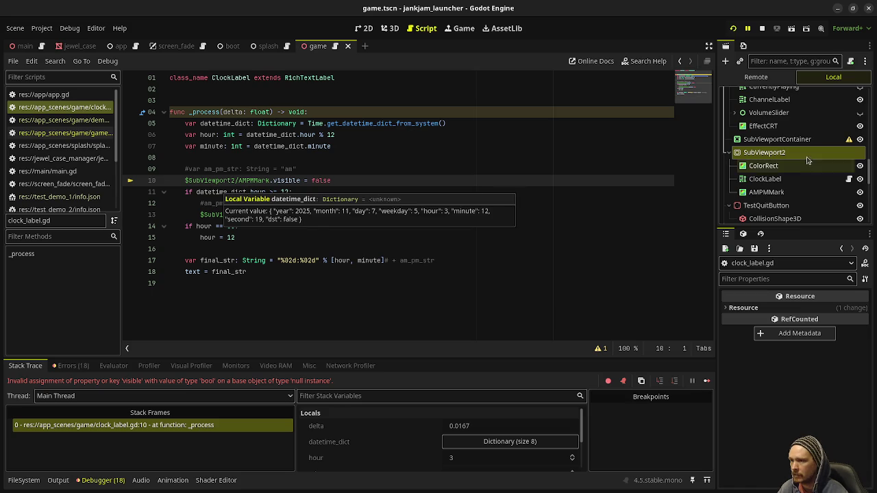
{"action": "key", "text": "Return"}
Start a test line 11 with a dragged-in $"../AMPMMark" path and locate AMPMMark in the scene tree
{"action": "type", "text": "$\".."}
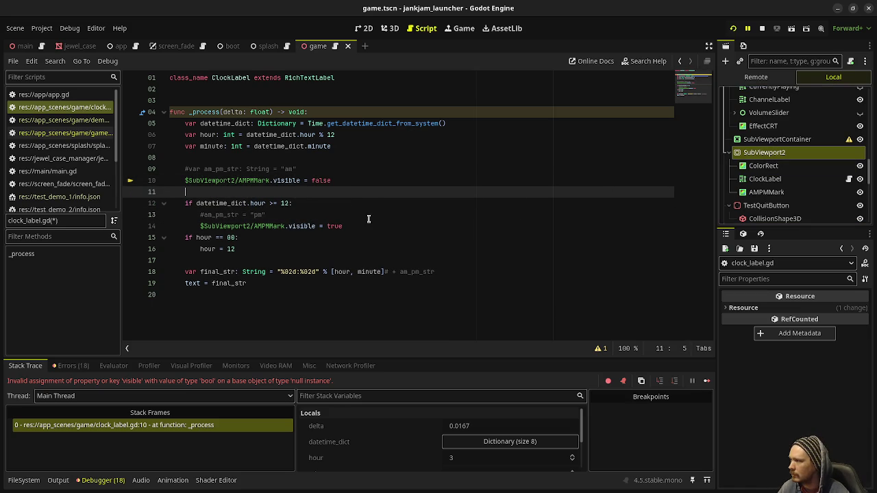
{"action": "left_click_drag", "start_coordinate": [766, 192], "coordinate": [362, 192]}
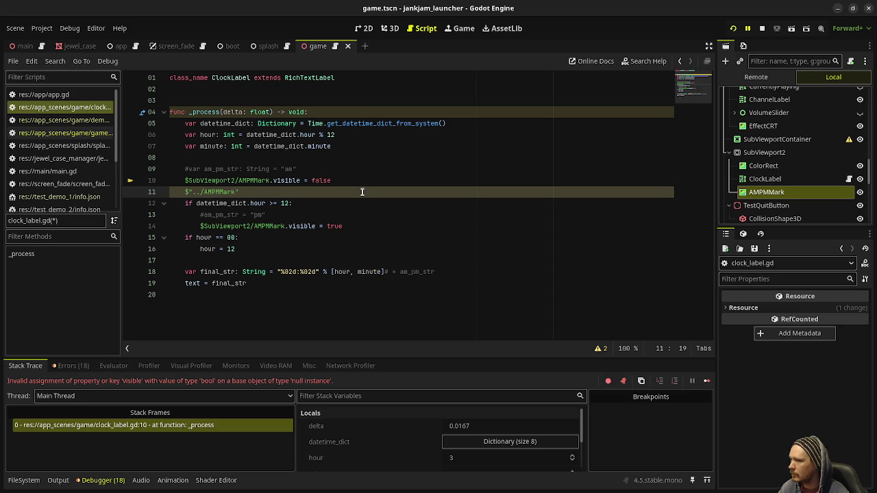
{"action": "scroll", "coordinate": [802, 171], "scroll_direction": "up", "scroll_amount": 10}
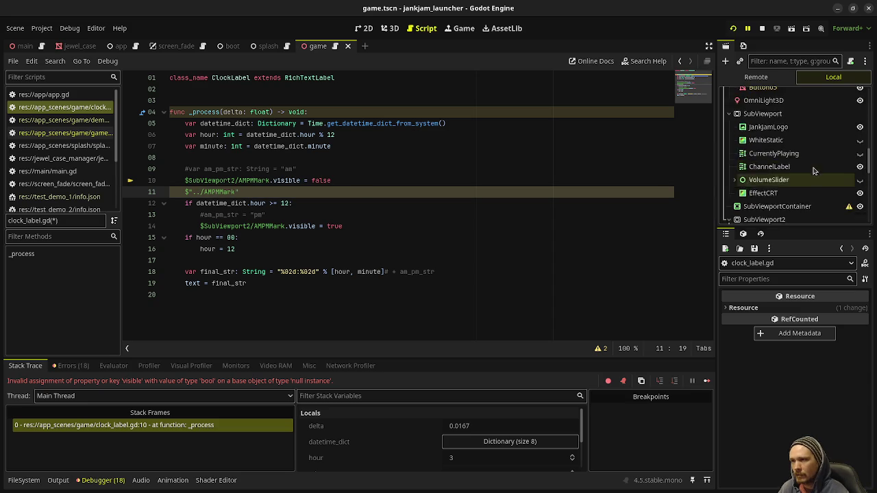
{"action": "scroll", "coordinate": [809, 173], "scroll_direction": "up", "scroll_amount": 5}
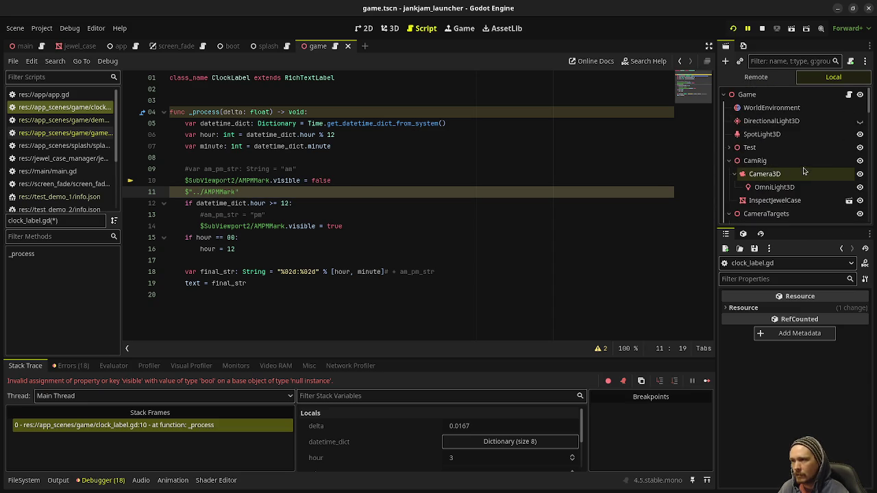
{"action": "scroll", "coordinate": [806, 191], "scroll_direction": "down", "scroll_amount": 5}
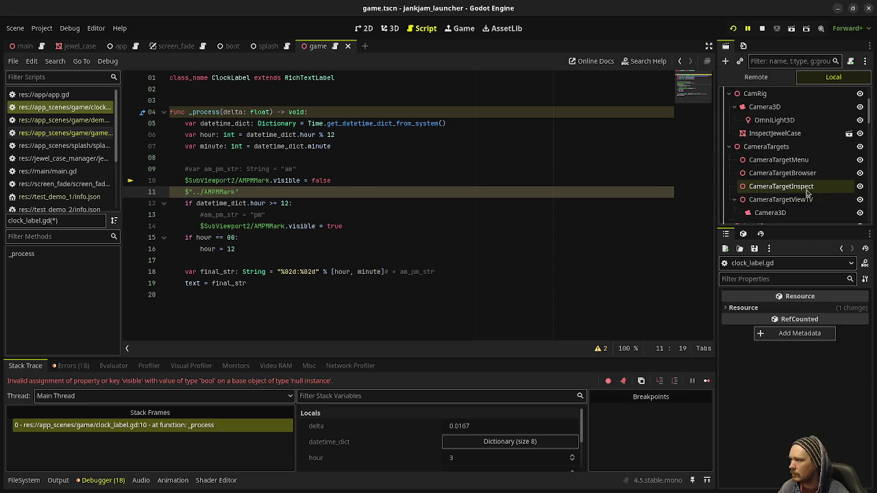
{"action": "scroll", "coordinate": [807, 192], "scroll_direction": "down", "scroll_amount": 5}
{"action": "scroll", "coordinate": [806, 192], "scroll_direction": "down", "scroll_amount": 5}
{"action": "scroll", "coordinate": [807, 192], "scroll_direction": "down", "scroll_amount": 4}
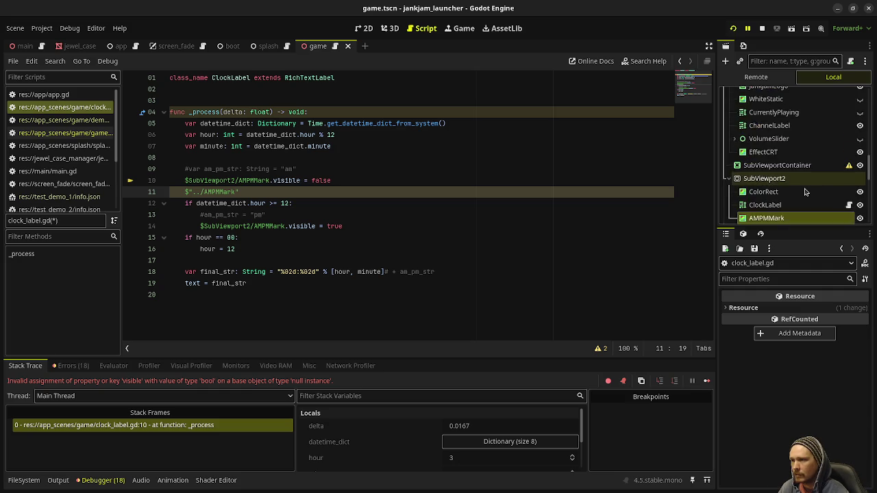
{"action": "left_click", "coordinate": [769, 190]}
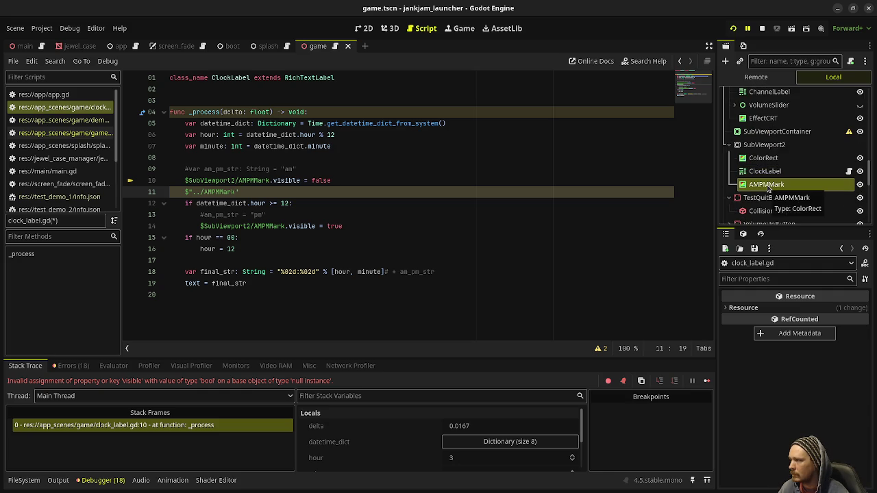
Compare SubViewport2's exact node name with line 10's path, then delete the $"../AMPMMark" test line
{"action": "double_click", "coordinate": [198, 181]}
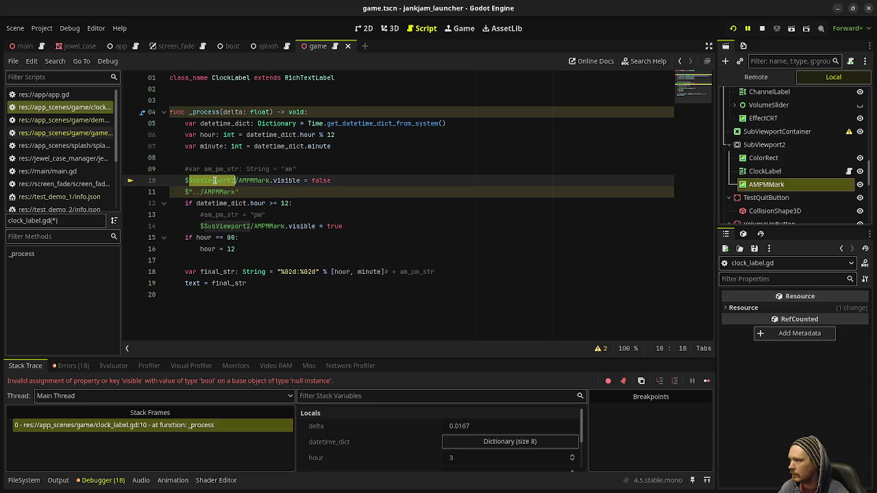
{"action": "mouse_move", "coordinate": [762, 146]}
{"action": "left_mouse_down"}
{"action": "mouse_move", "coordinate": [784, 172]}
{"action": "mouse_move", "coordinate": [764, 184]}
{"action": "left_mouse_up"}
{"action": "scroll", "coordinate": [783, 172], "scroll_direction": "up", "scroll_amount": 3}
{"action": "scroll", "coordinate": [780, 168], "scroll_direction": "down", "scroll_amount": 2}
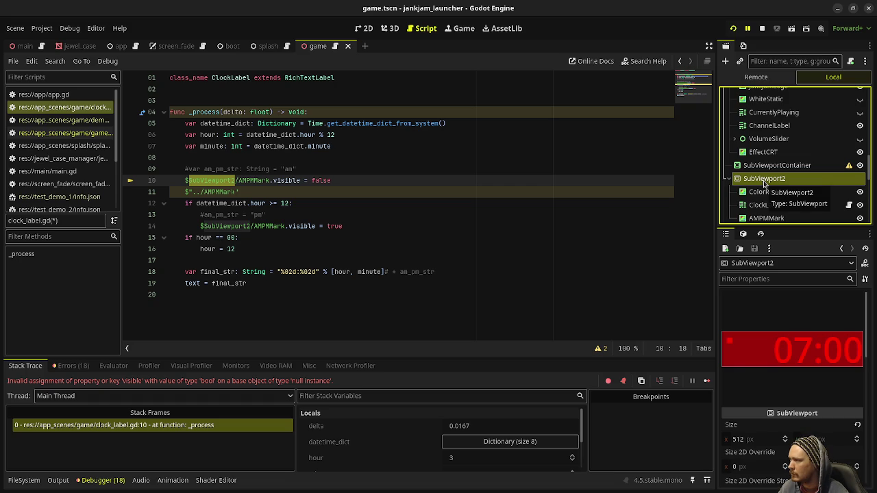
{"action": "double_click", "coordinate": [765, 180]}
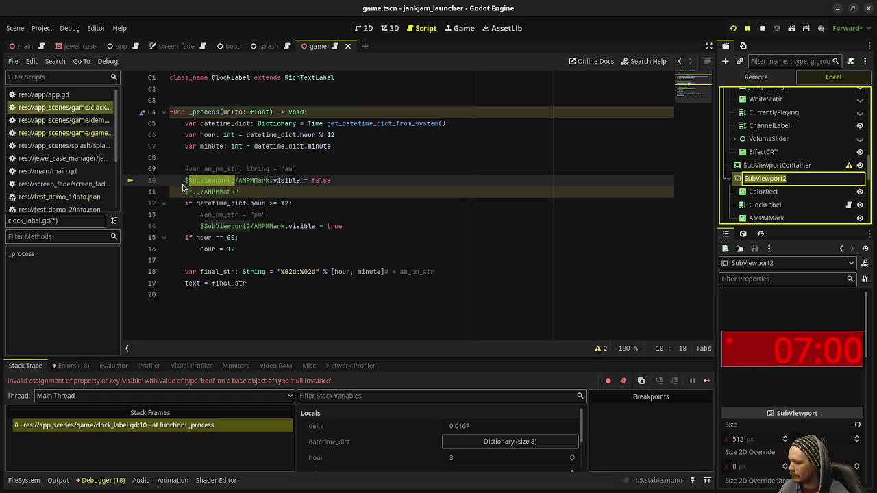
{"action": "left_click", "coordinate": [234, 182]}
{"action": "left_click", "coordinate": [227, 226]}
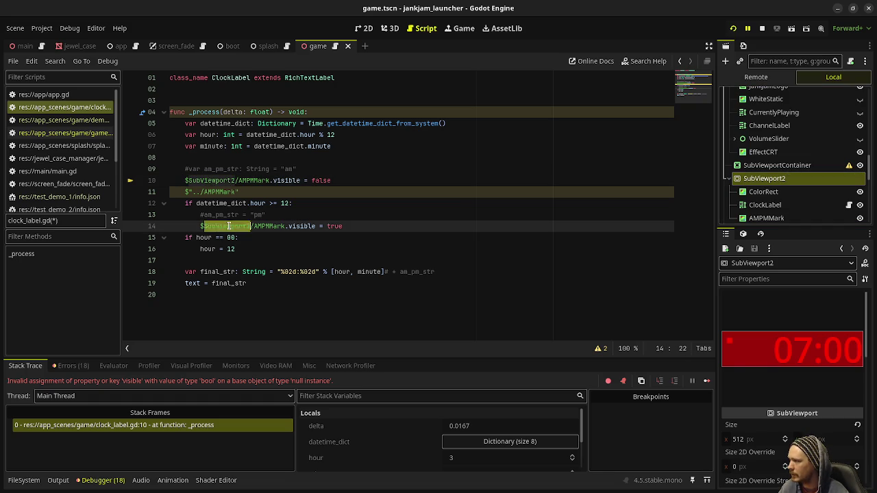
{"action": "left_click_drag", "start_coordinate": [251, 192], "coordinate": [360, 184]}
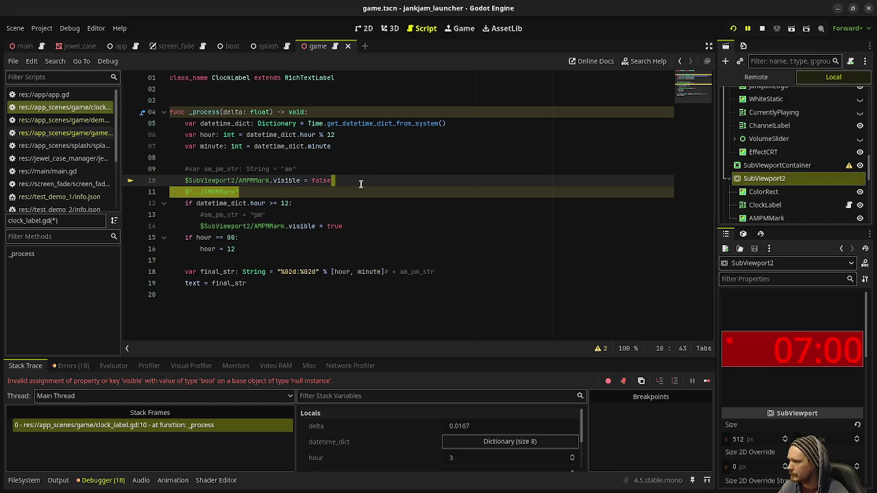
{"action": "key", "text": "BackSpace"}
Verify AMPMMark's exact node name, stop the running game, and review line 10's SubViewport2/ path
{"action": "double_click", "coordinate": [774, 215]}
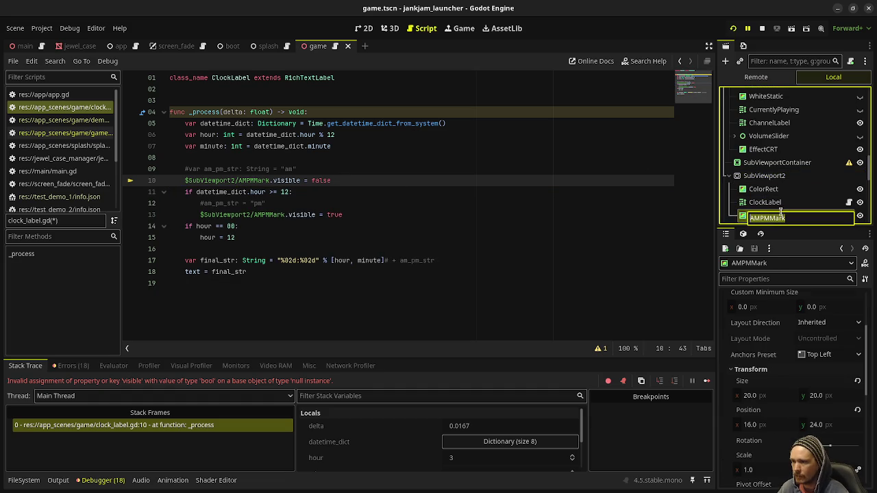
{"action": "left_click", "coordinate": [303, 180]}
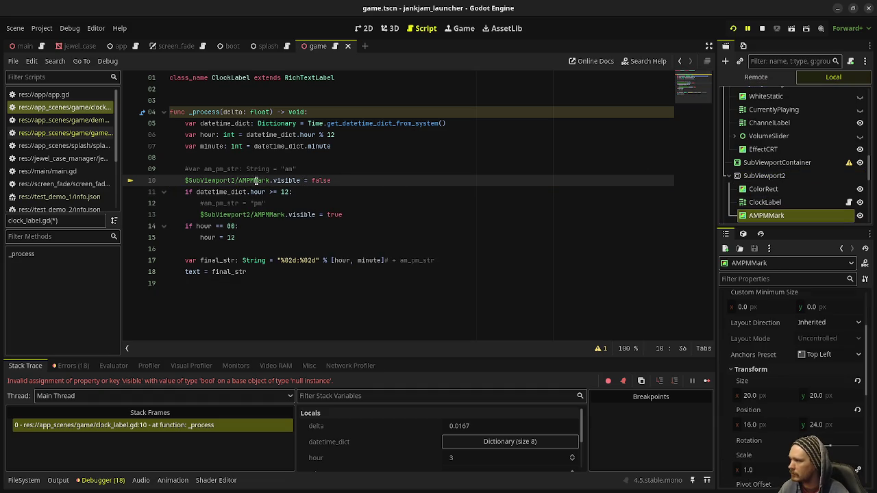
{"action": "left_click", "coordinate": [284, 214]}
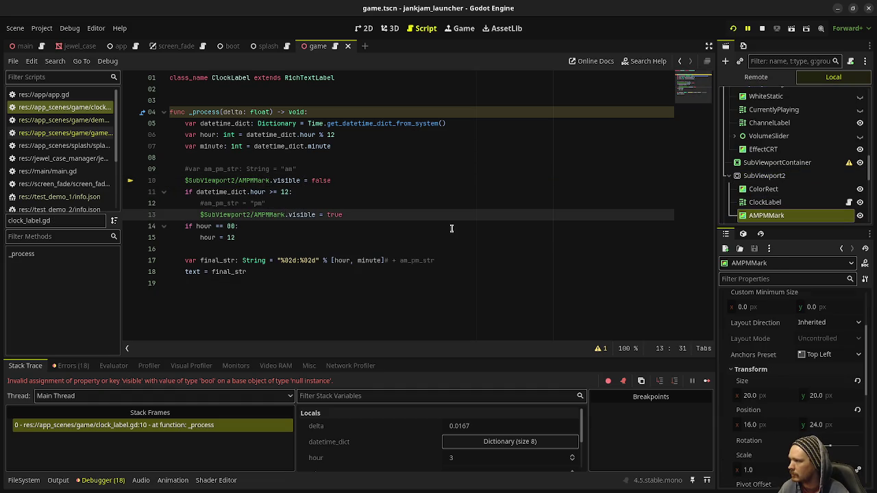
{"action": "key", "text": "F8"}
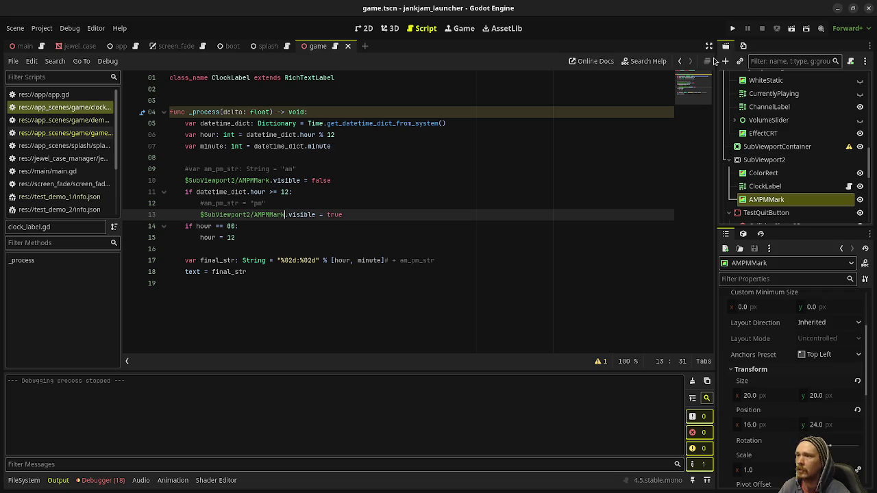
{"action": "left_click", "coordinate": [259, 203]}
{"action": "left_click_drag", "start_coordinate": [239, 180], "coordinate": [185, 179]}
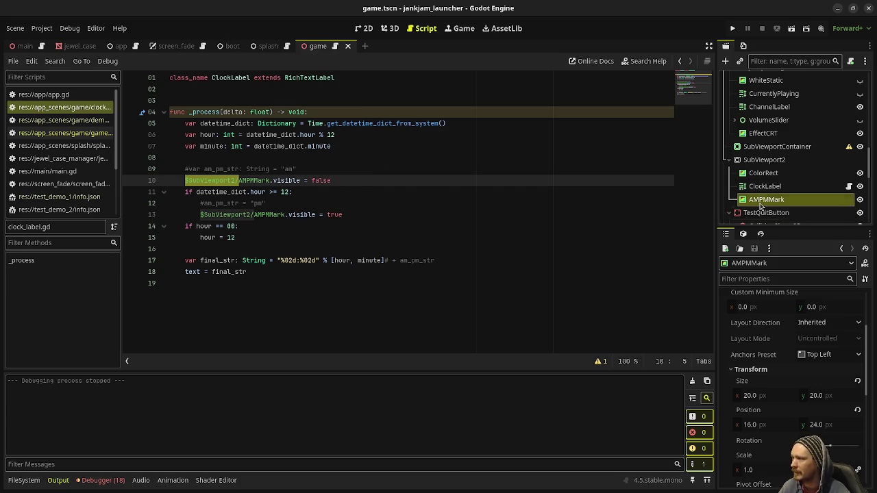
{"action": "left_click", "coordinate": [361, 179]}
Replace both $SubViewport2/AMPMMark lines with $"../AMPMMark".visible = false statements
{"action": "key", "text": "Return"}
{"action": "left_click_drag", "start_coordinate": [755, 205], "coordinate": [309, 193]}
{"action": "type", "text": "."}
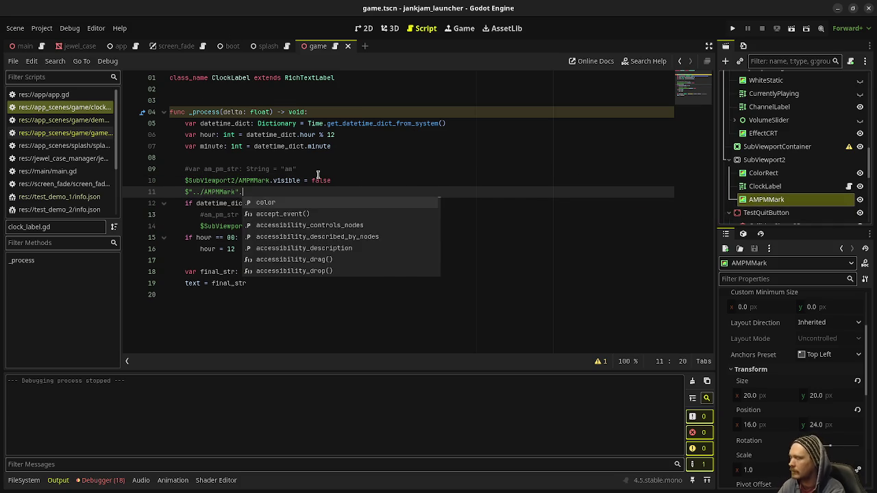
{"action": "type", "text": "visible = false"}
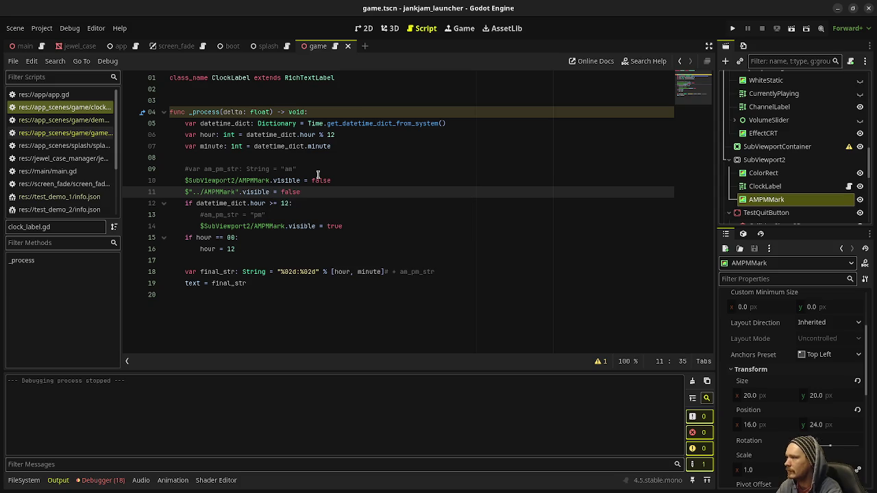
{"action": "left_click_drag", "start_coordinate": [301, 194], "coordinate": [183, 192]}
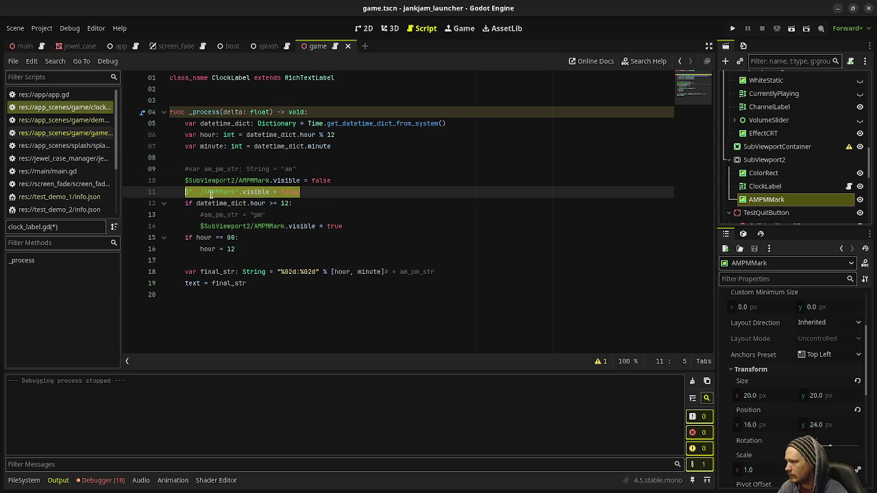
{"action": "left_click", "coordinate": [356, 228]}
{"action": "key", "text": "Return"}
{"action": "type", "text": "$\"../AMPMMark\".visible = false"}
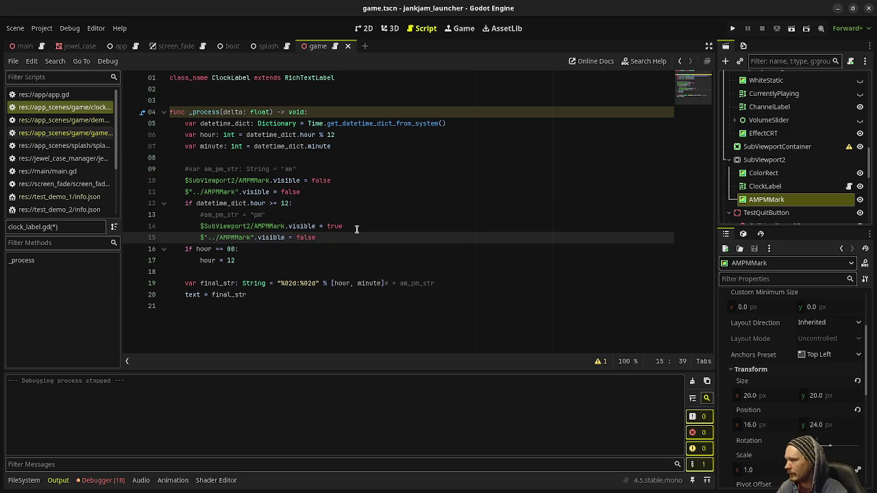
{"action": "left_click", "coordinate": [356, 228]}
{"action": "triple_click", "coordinate": [354, 227]}
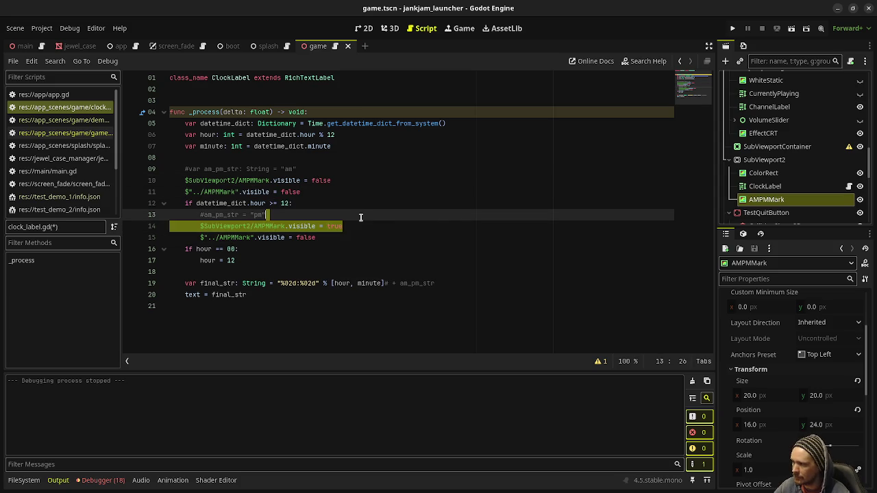
{"action": "key", "text": "BackSpace"}
{"action": "left_click_drag", "start_coordinate": [342, 181], "coordinate": [349, 172]}
{"action": "key", "text": "BackSpace"}
Test-run the game, then change line 13's AMPMMark visibility to true and save
{"action": "key", "text": "F5"}
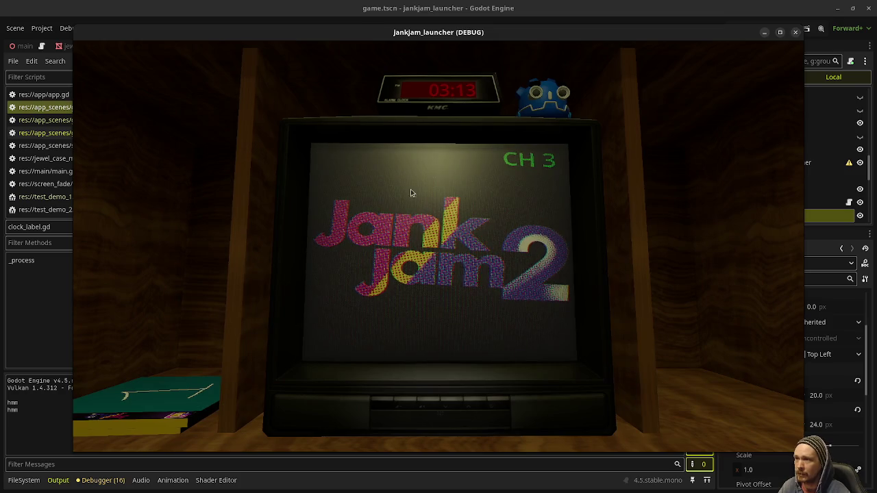
{"action": "key", "text": "F8"}
{"action": "left_click", "coordinate": [297, 181]}
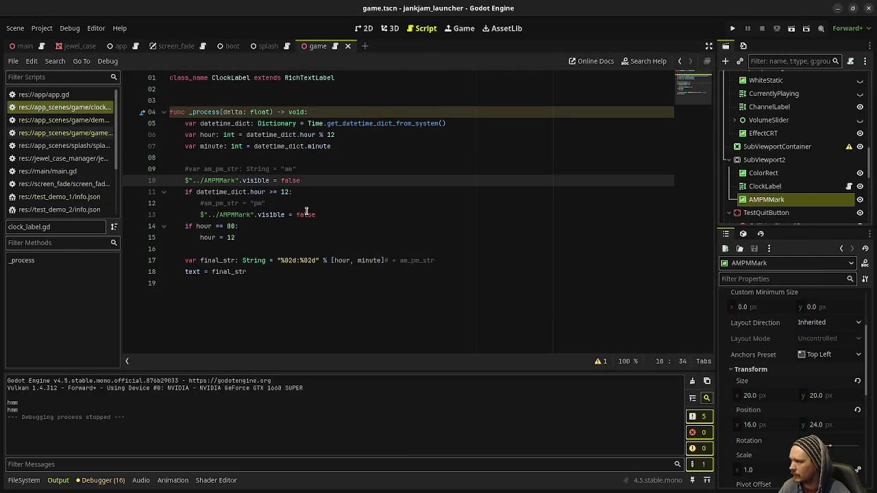
{"action": "double_click", "coordinate": [307, 214]}
{"action": "type", "text": "true"}
{"action": "key", "text": "ctrl+s"}
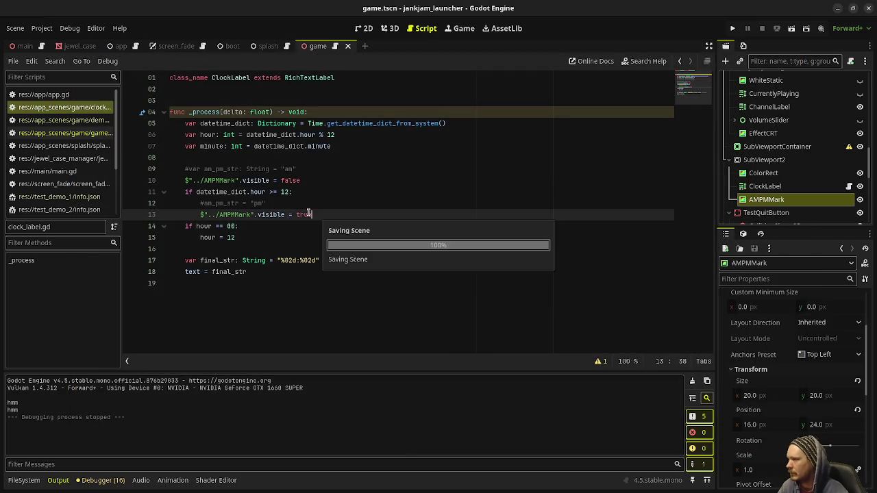
Set line 10 to visible = true and line 13 to false, then test-run showing 03:14
{"action": "double_click", "coordinate": [289, 180]}
{"action": "type", "text": "true"}
{"action": "double_click", "coordinate": [303, 215]}
{"action": "type", "text": "false"}
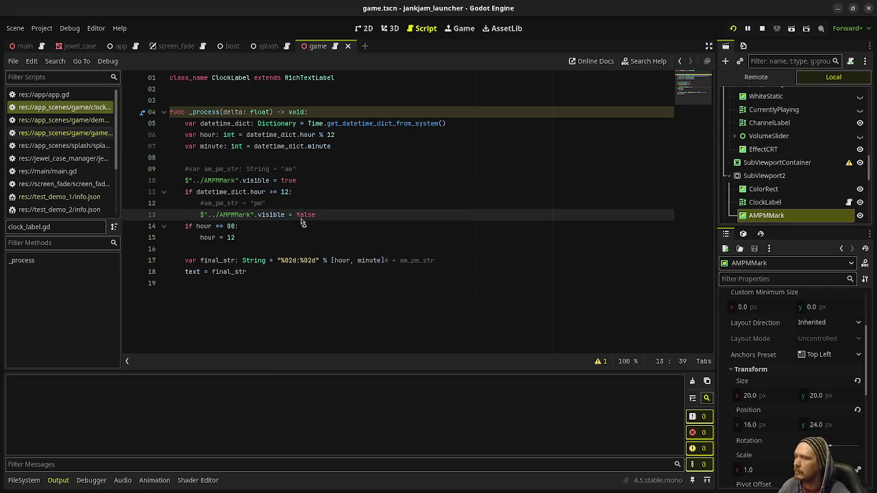
{"action": "key", "text": "F5"}
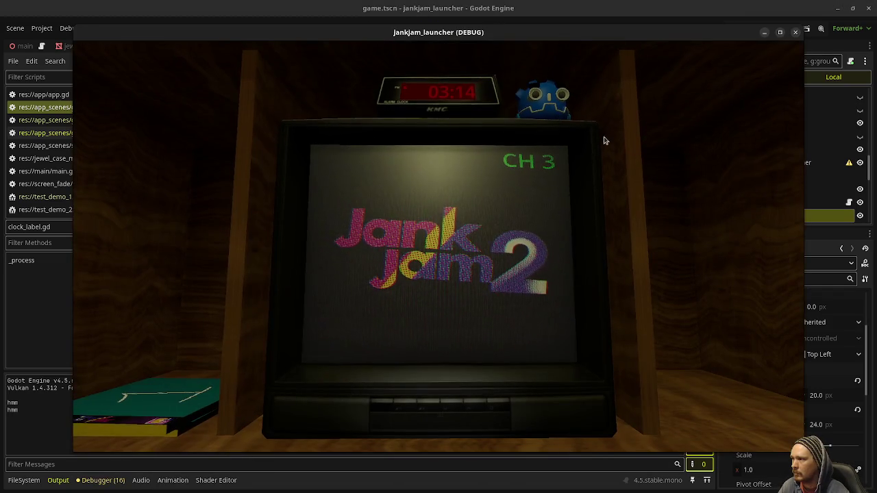
{"action": "key", "text": "F8"}
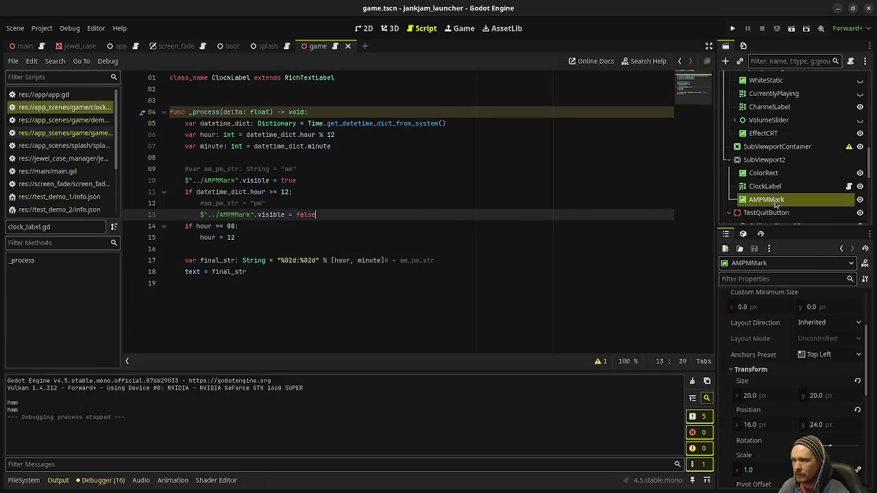
Set AMPMMark's Size to 16 × 16 px, save the scene, and check it in the 3D view
{"action": "left_click", "coordinate": [767, 399]}
{"action": "type", "text": "16"}
{"action": "key", "text": "Tab"}
{"action": "type", "text": "16"}
{"action": "key", "text": "ctrl+s"}
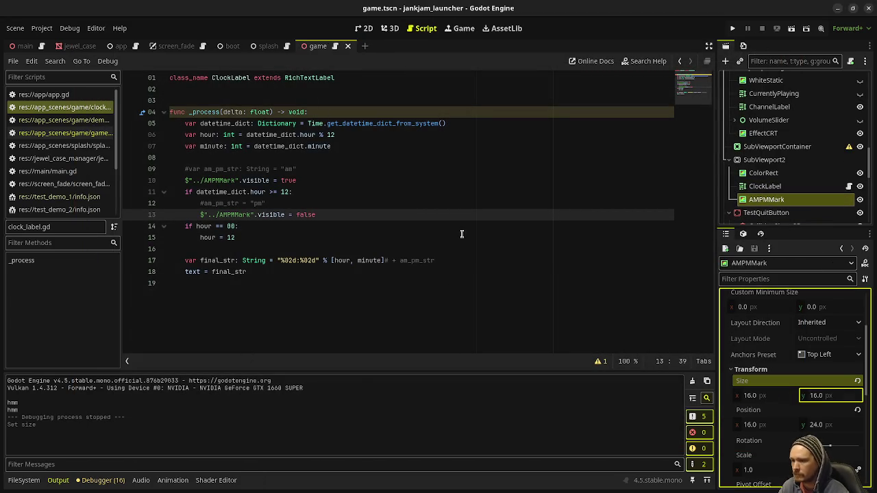
{"action": "left_click", "coordinate": [380, 31]}
{"action": "left_click", "coordinate": [364, 28]}
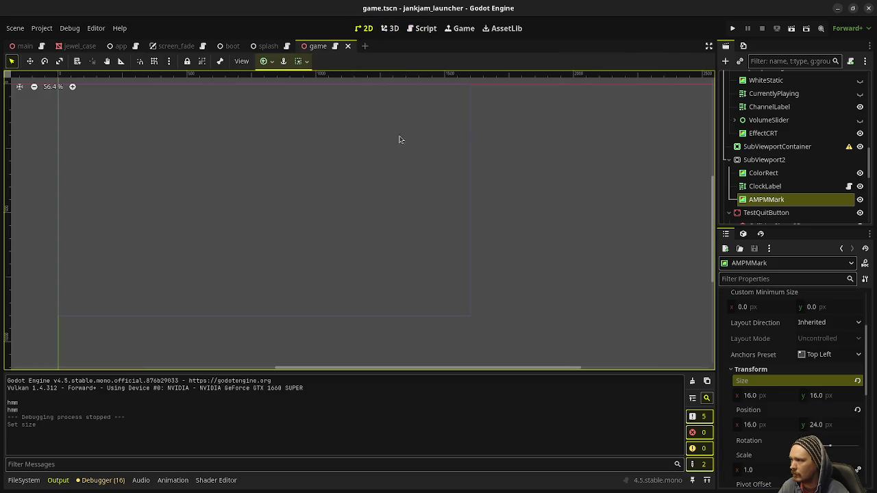
{"action": "left_click", "coordinate": [390, 28]}
{"action": "scroll", "coordinate": [377, 206], "scroll_direction": "up", "scroll_amount": 1}
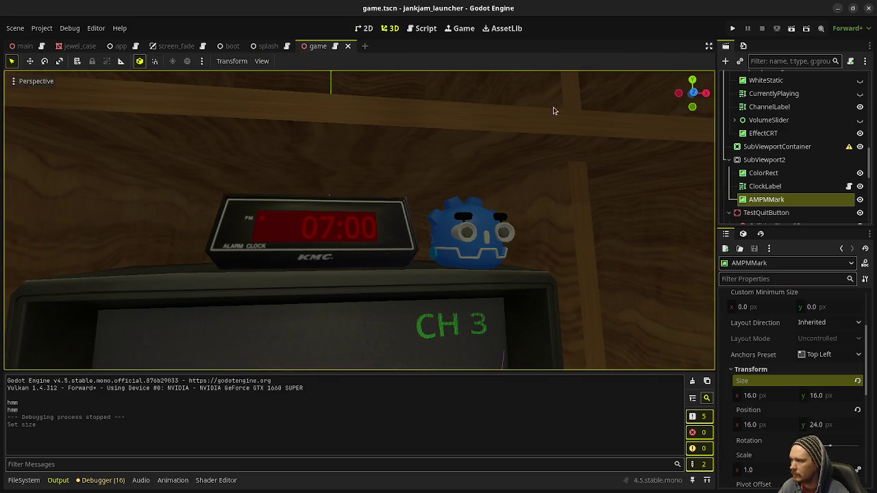
In clock_label.gd, change line 10 to false and line 13 to true, then save
{"action": "left_click", "coordinate": [423, 29]}
{"action": "left_click", "coordinate": [317, 238]}
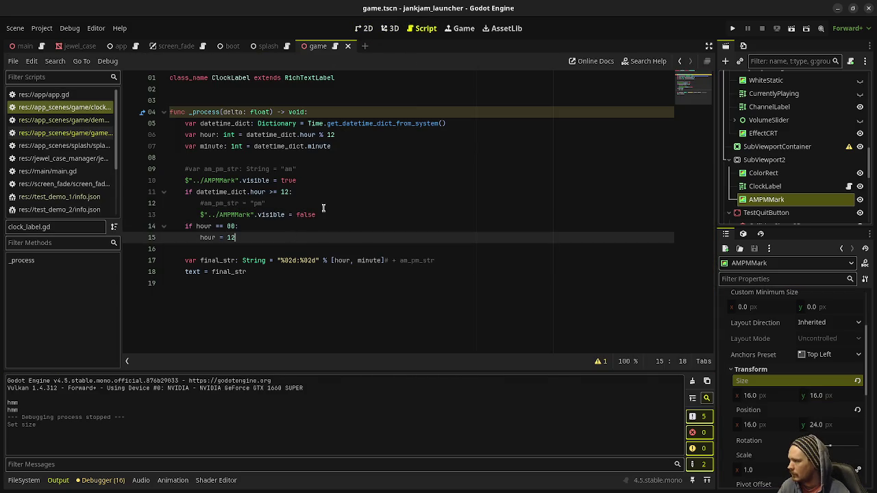
{"action": "double_click", "coordinate": [291, 180]}
{"action": "type", "text": "false"}
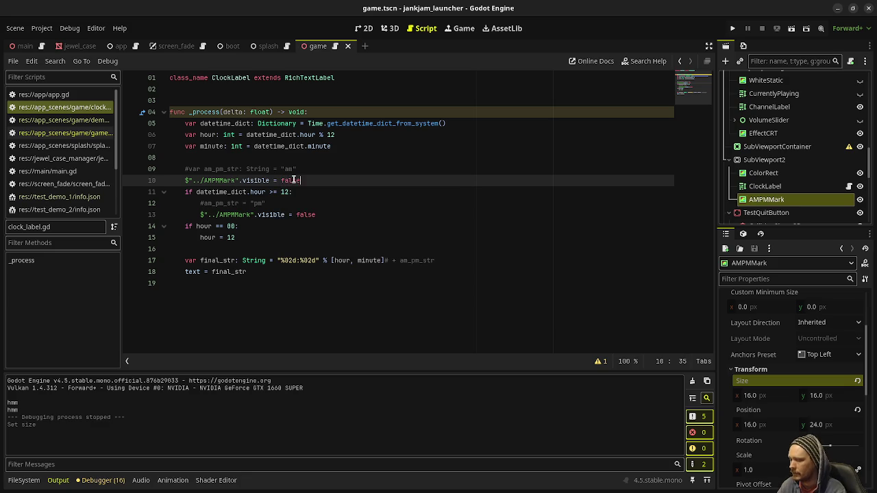
{"action": "double_click", "coordinate": [304, 215]}
{"action": "type", "text": "true"}
{"action": "key", "text": "ctrl+s"}
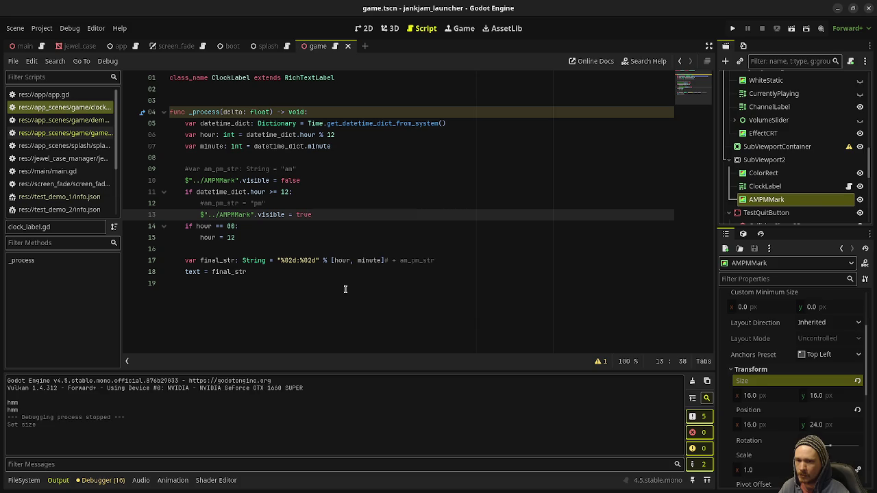
{"action": "left_click", "coordinate": [319, 273]}
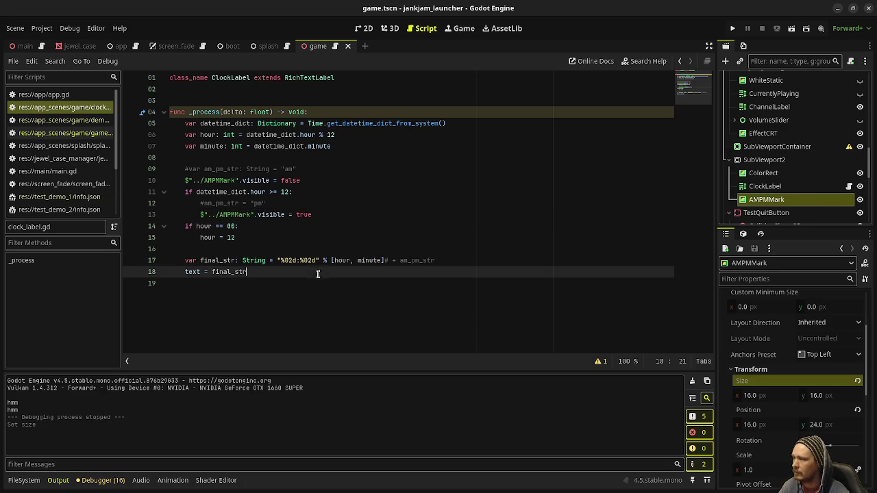
{"action": "left_click", "coordinate": [376, 263]}
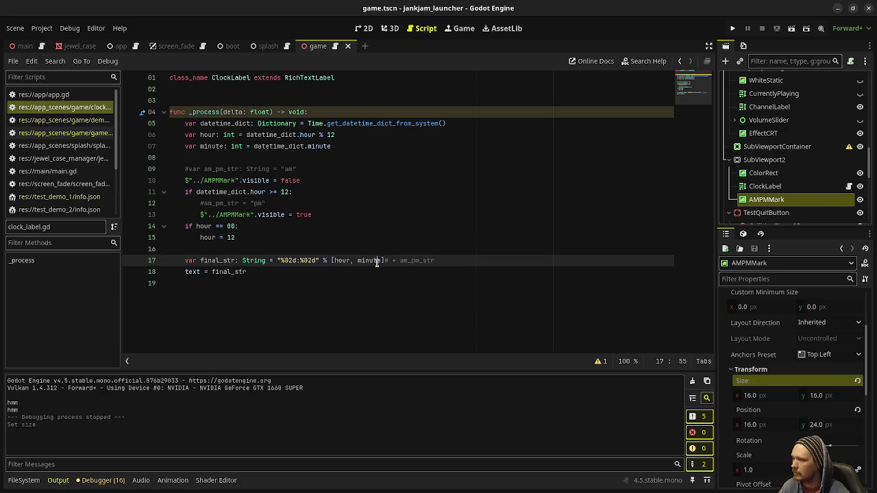
{"action": "key", "text": "ctrl+s"}
{"action": "scroll", "coordinate": [762, 192], "scroll_direction": "down", "scroll_amount": 3}
{"action": "scroll", "coordinate": [762, 191], "scroll_direction": "down", "scroll_amount": 2}
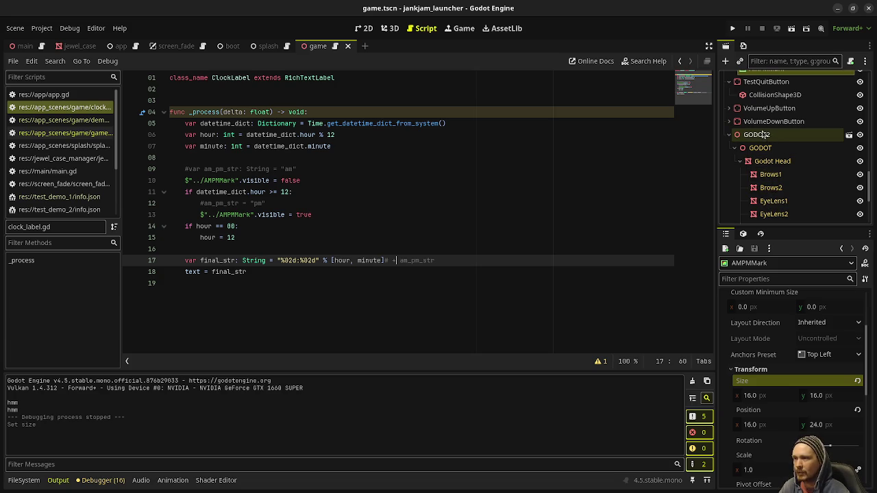
{"action": "scroll", "coordinate": [815, 144], "scroll_direction": "up", "scroll_amount": 6}
{"action": "scroll", "coordinate": [817, 145], "scroll_direction": "up", "scroll_amount": 10}
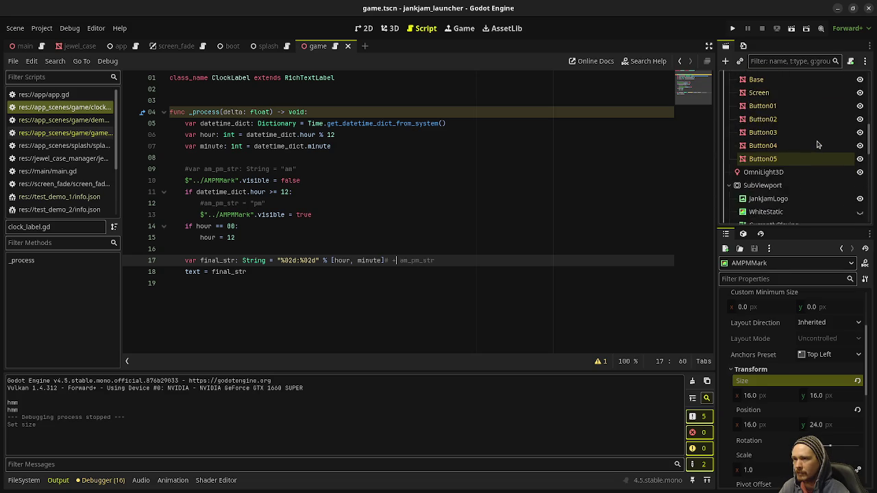
{"action": "scroll", "coordinate": [815, 147], "scroll_direction": "up", "scroll_amount": 6}
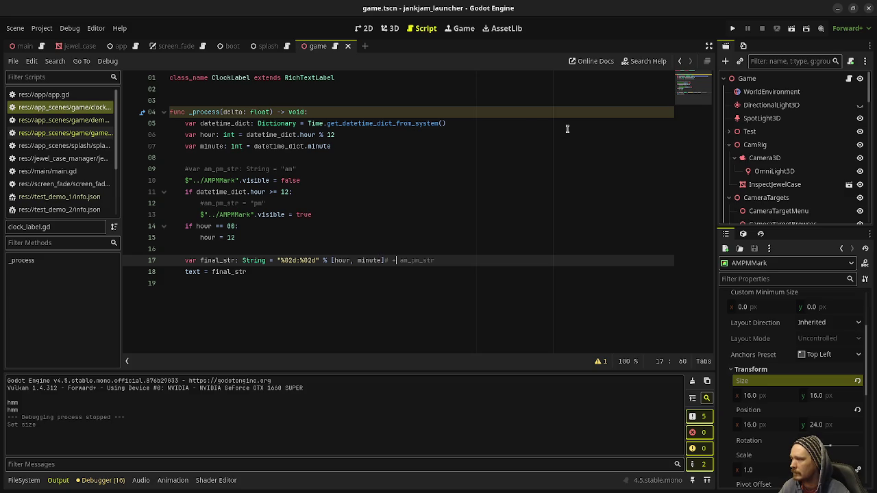
{"action": "left_click", "coordinate": [732, 28]}
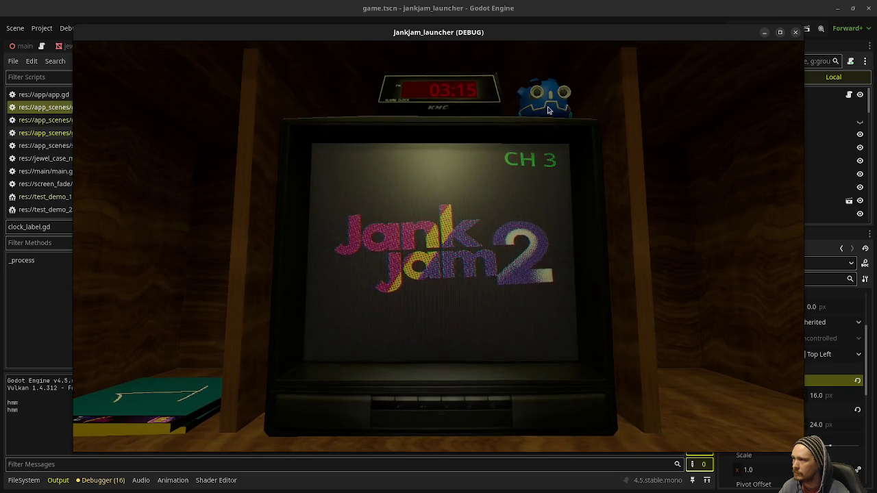
{"action": "left_click", "coordinate": [795, 33]}
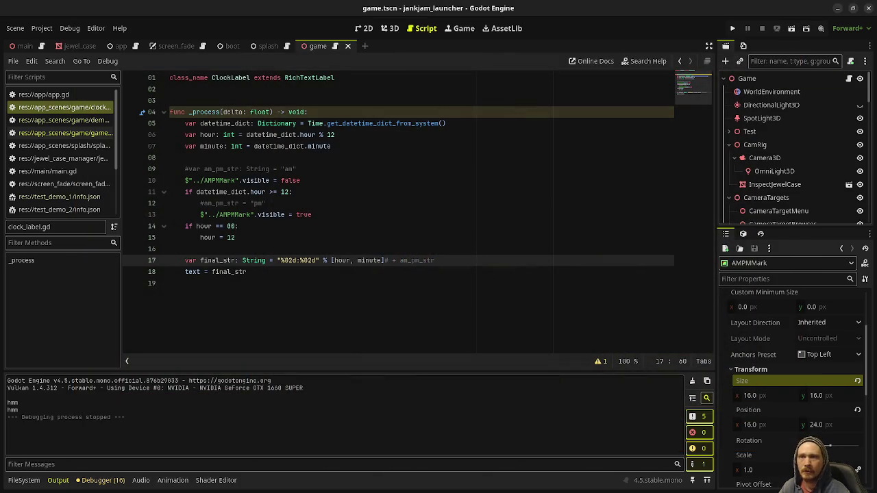
{"action": "key", "text": "alt+Tab"}
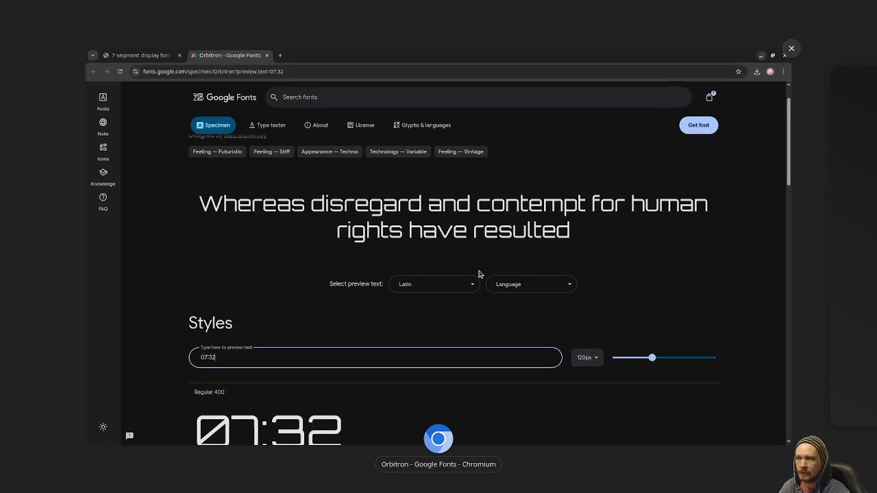
Go back to the 7 segment font search results and open the Torinak 7-Segment display font page
{"action": "scroll", "coordinate": [329, 345], "scroll_direction": "down", "scroll_amount": 2}
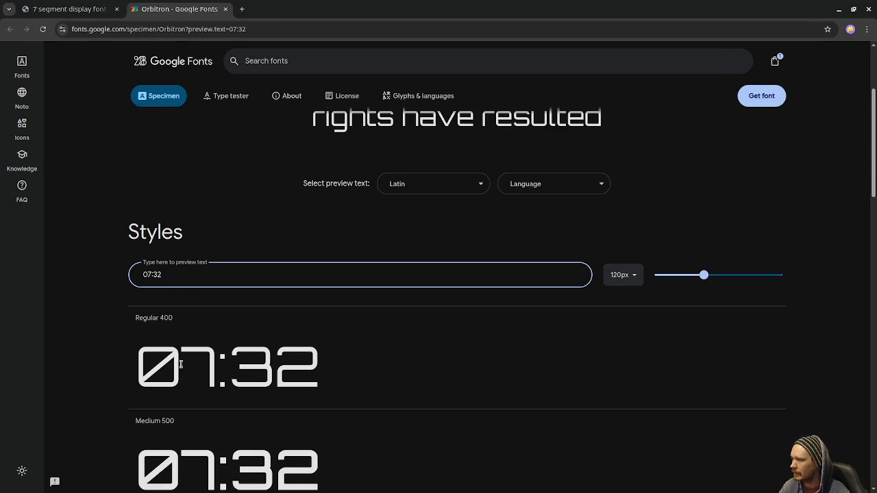
{"action": "scroll", "coordinate": [411, 354], "scroll_direction": "down", "scroll_amount": 3}
{"action": "scroll", "coordinate": [411, 354], "scroll_direction": "up", "scroll_amount": 5}
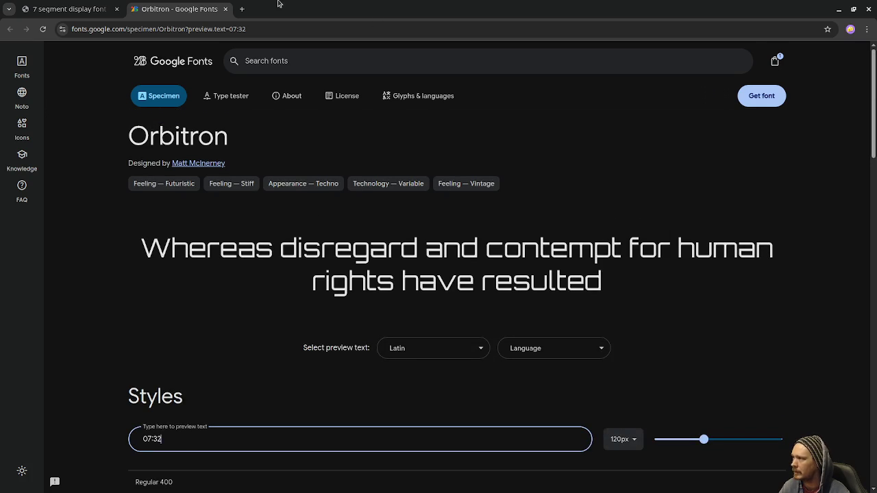
{"action": "left_click", "coordinate": [76, 11]}
{"action": "scroll", "coordinate": [403, 239], "scroll_direction": "up", "scroll_amount": 4}
{"action": "scroll", "coordinate": [403, 240], "scroll_direction": "up", "scroll_amount": 3}
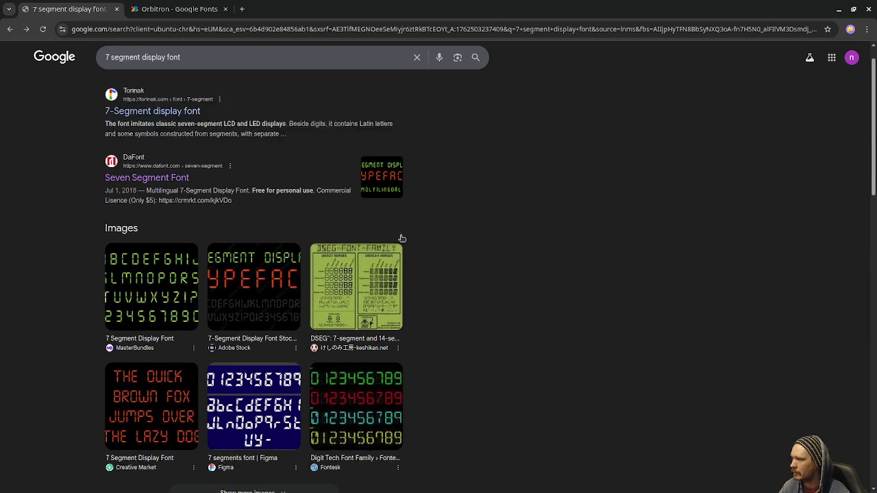
{"action": "left_click", "coordinate": [172, 143]}
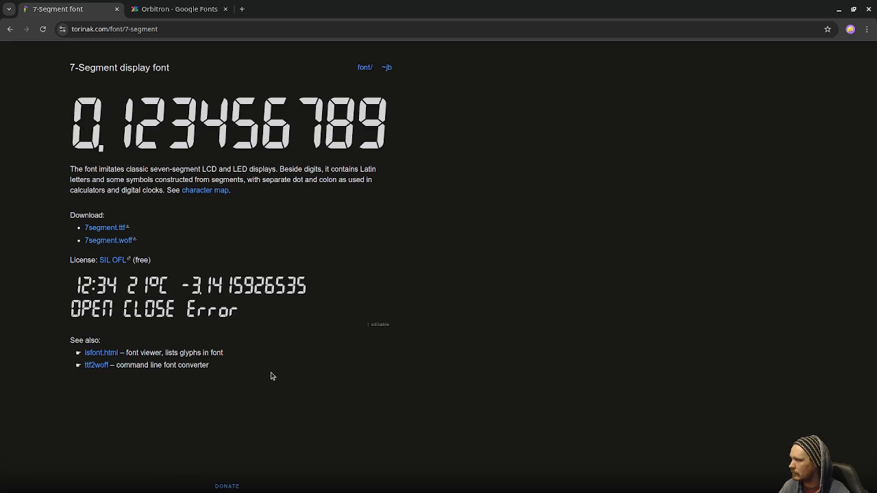
Review the SIL Open Font License, then download 7segment.ttf and return to Godot
{"action": "right_click", "coordinate": [115, 261]}
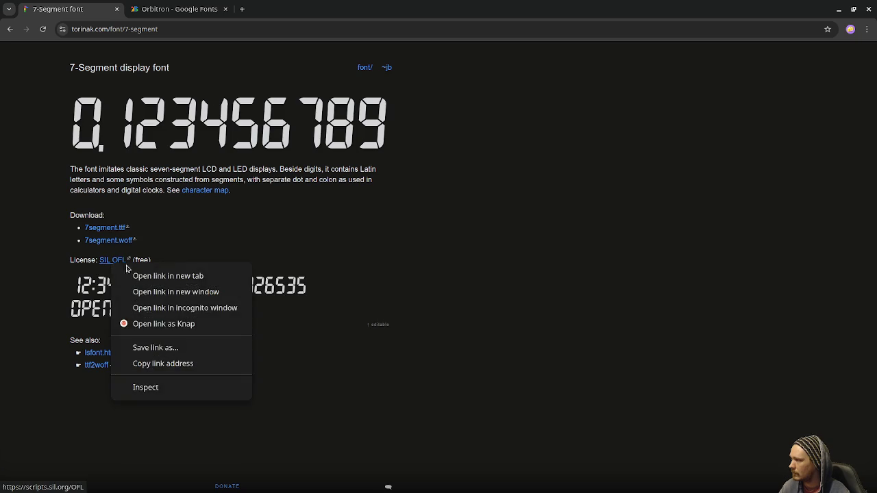
{"action": "left_click", "coordinate": [146, 277]}
{"action": "left_click", "coordinate": [277, 9]}
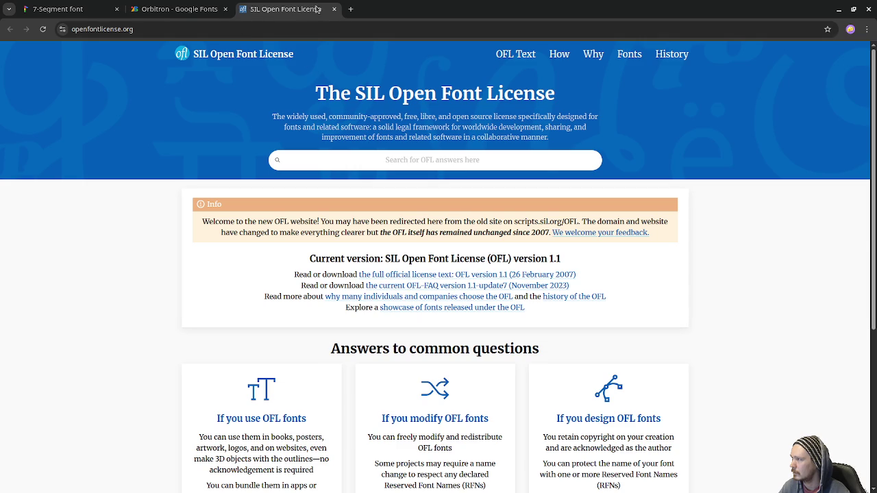
{"action": "key", "text": "ctrl+w"}
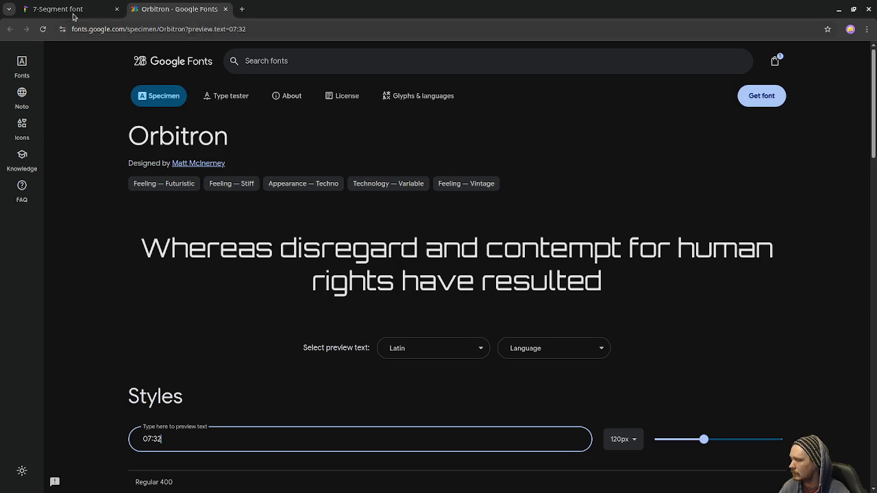
{"action": "key", "text": "ctrl+Tab"}
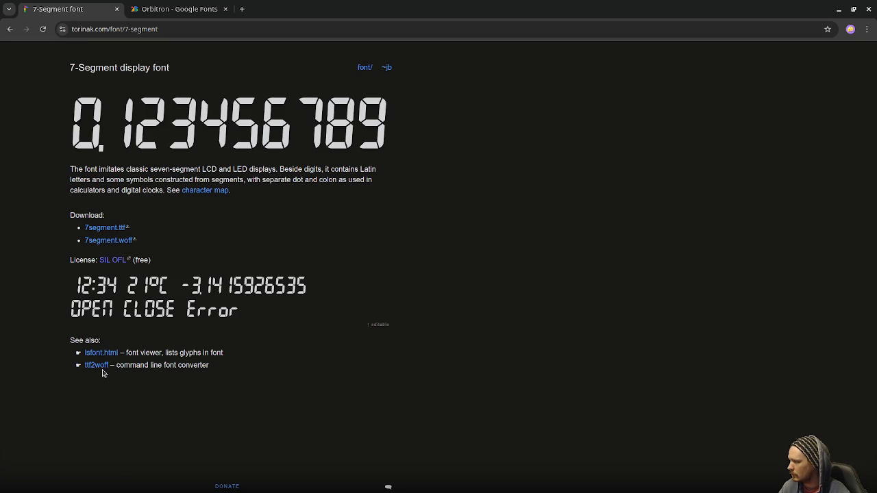
{"action": "left_click", "coordinate": [110, 229]}
{"action": "key", "text": "alt+Tab"}
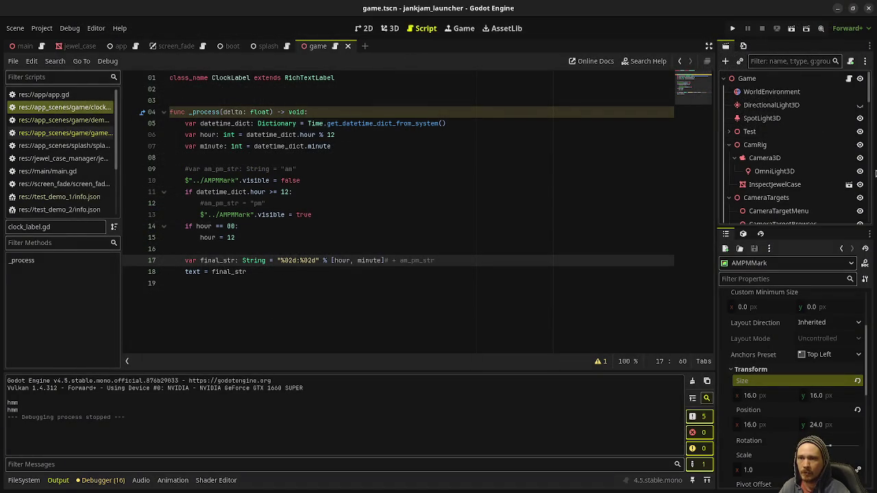
Select ClockLabel under SubViewport2 and expand its Theme Overrides fonts, showing the 128 px font size
{"action": "key", "text": "super"}
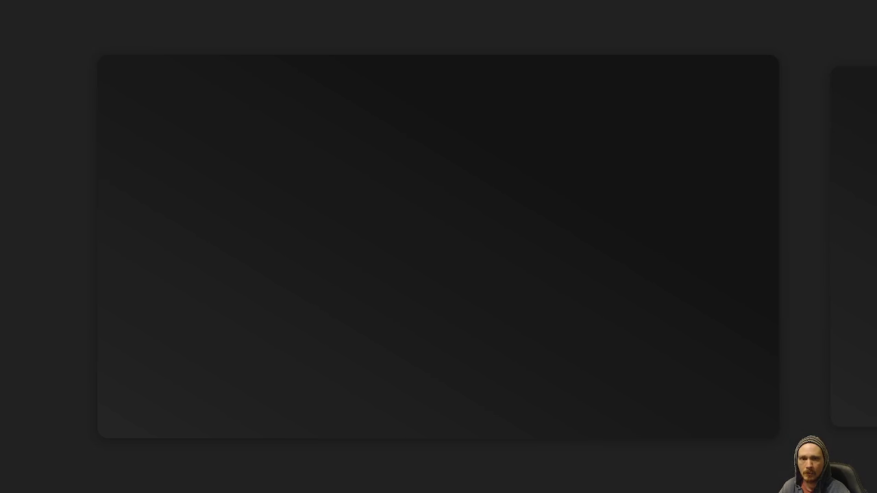
{"action": "key", "text": "super"}
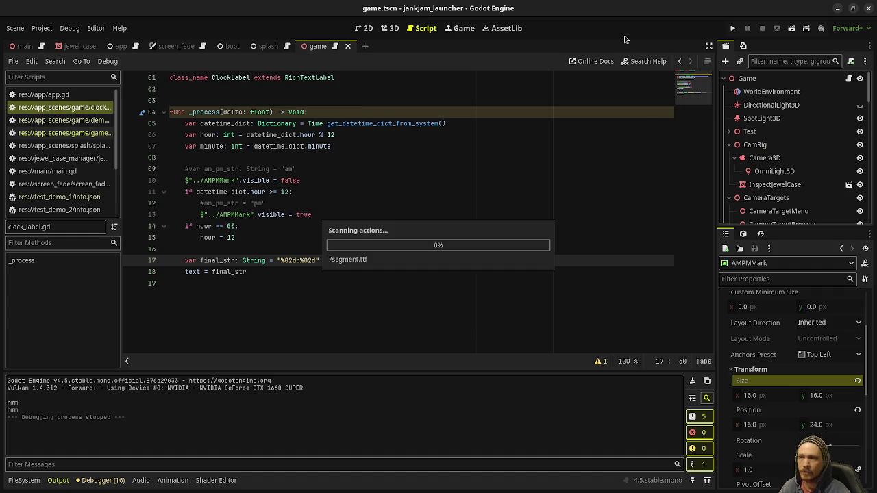
{"action": "scroll", "coordinate": [770, 173], "scroll_direction": "down", "scroll_amount": 3}
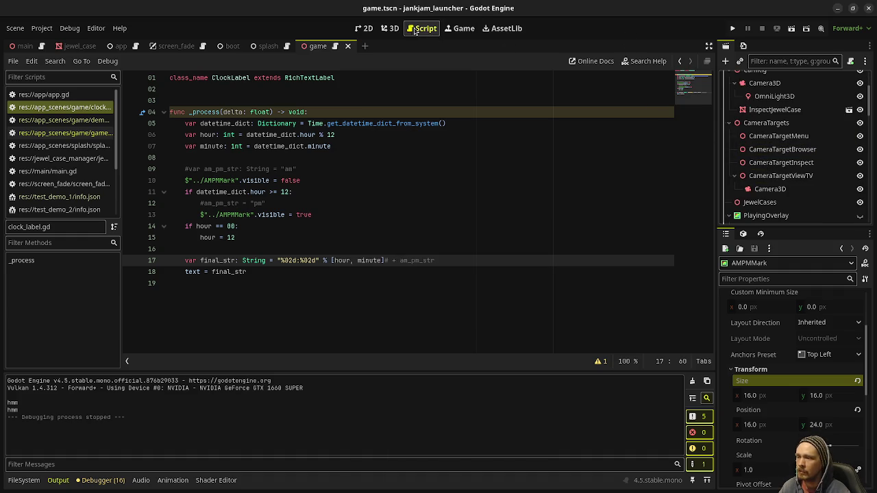
{"action": "key", "text": "ctrl+F2"}
{"action": "scroll", "coordinate": [854, 189], "scroll_direction": "down", "scroll_amount": 12}
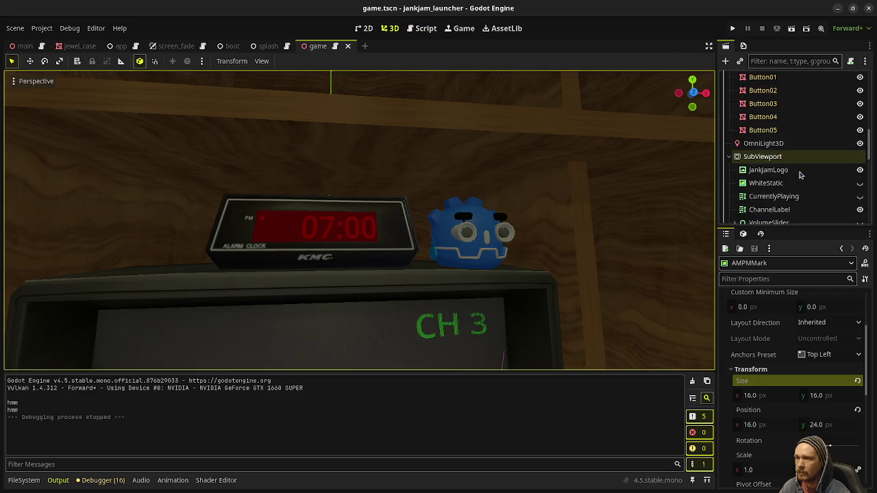
{"action": "scroll", "coordinate": [781, 194], "scroll_direction": "down", "scroll_amount": 2}
{"action": "left_click", "coordinate": [765, 138]}
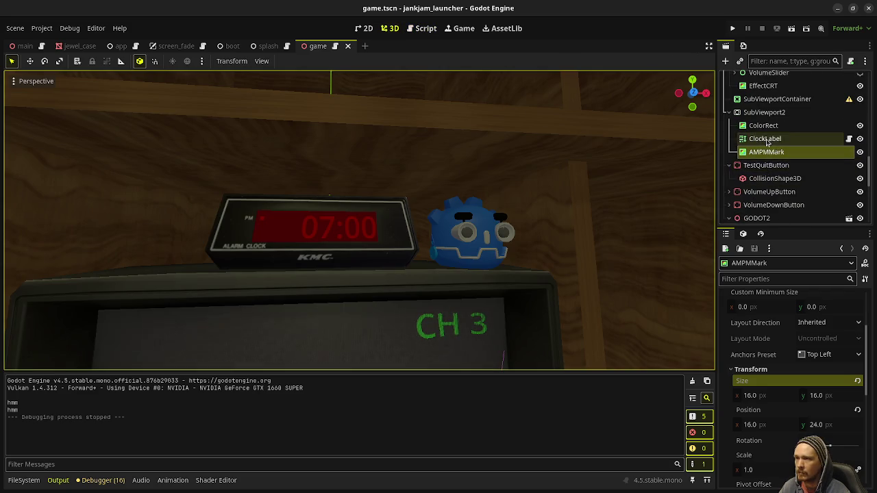
{"action": "scroll", "coordinate": [764, 342], "scroll_direction": "down", "scroll_amount": 15}
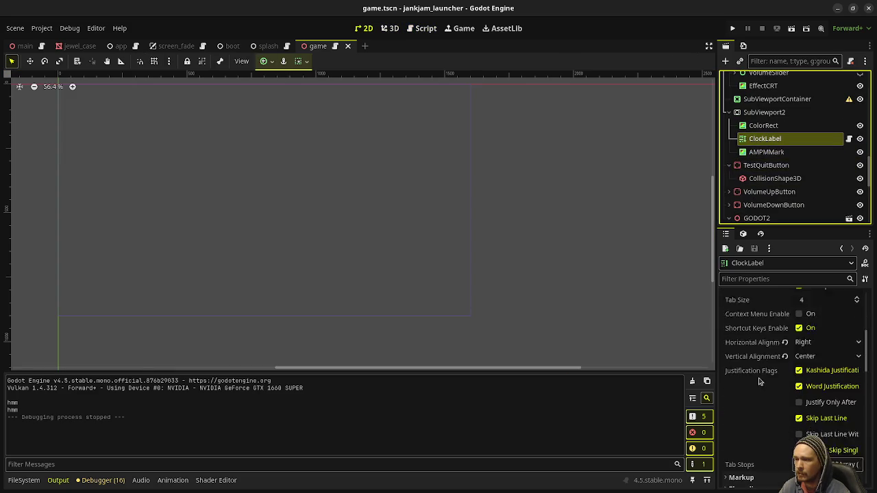
{"action": "scroll", "coordinate": [763, 337], "scroll_direction": "down", "scroll_amount": 5}
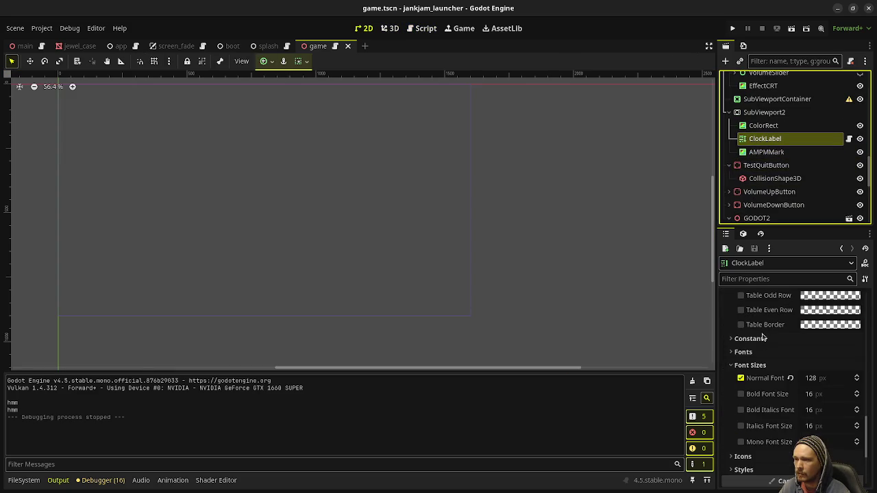
{"action": "left_click", "coordinate": [743, 351]}
Drag 7segment.ttf from the FileSystem dock onto ClockLabel's Normal Font and save the scene
{"action": "left_click", "coordinate": [23, 480]}
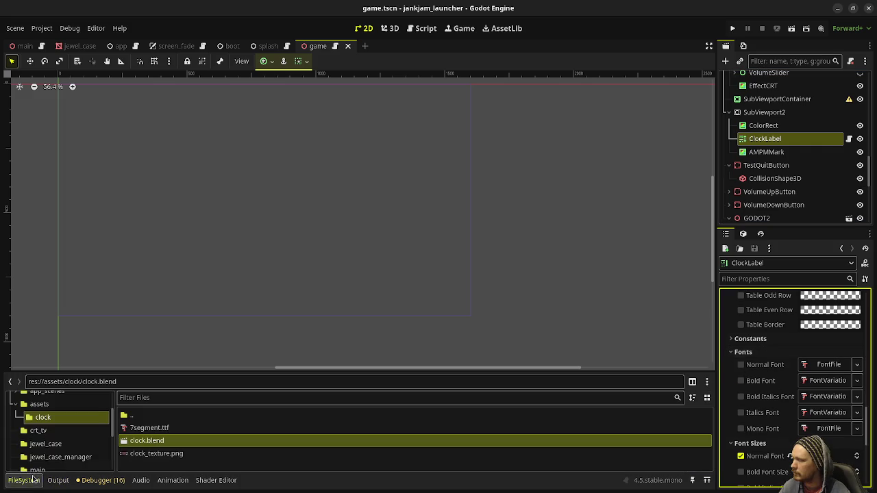
{"action": "mouse_move", "coordinate": [145, 429]}
{"action": "left_mouse_down"}
{"action": "mouse_move", "coordinate": [812, 385]}
{"action": "mouse_move", "coordinate": [817, 367]}
{"action": "left_mouse_up"}
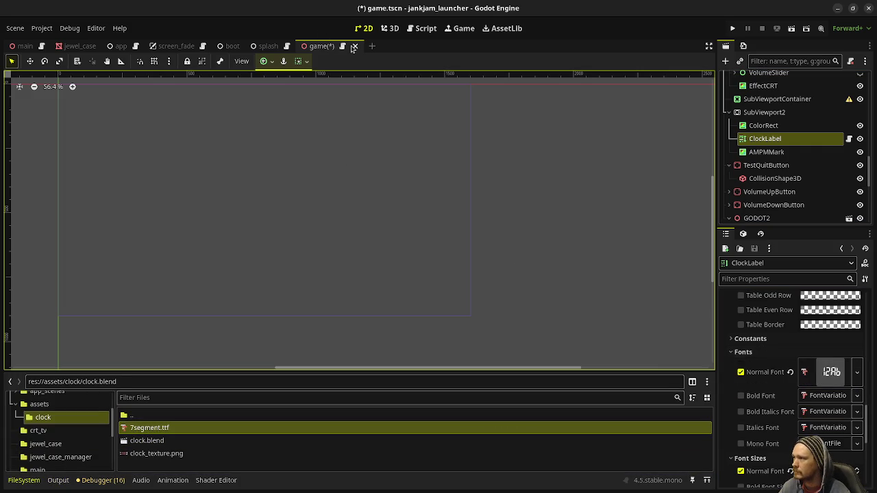
{"action": "key", "text": "ctrl+s"}
{"action": "left_click", "coordinate": [390, 28]}
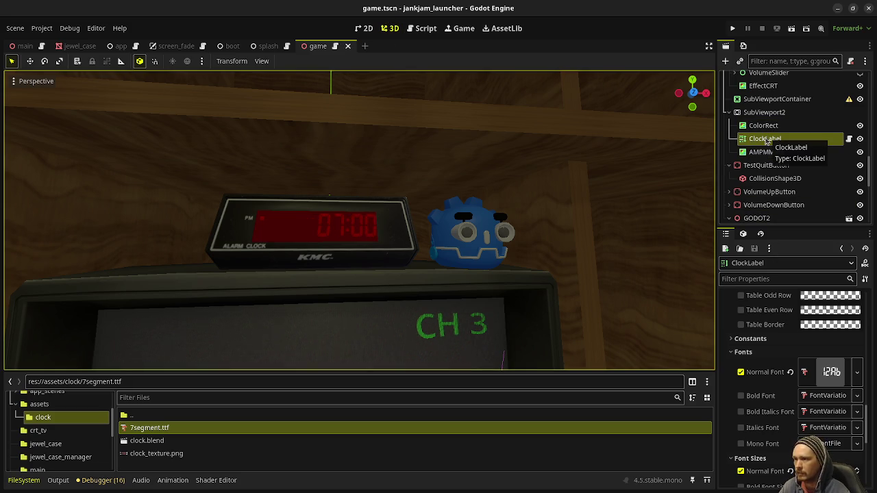
{"action": "scroll", "coordinate": [778, 348], "scroll_direction": "up", "scroll_amount": 5}
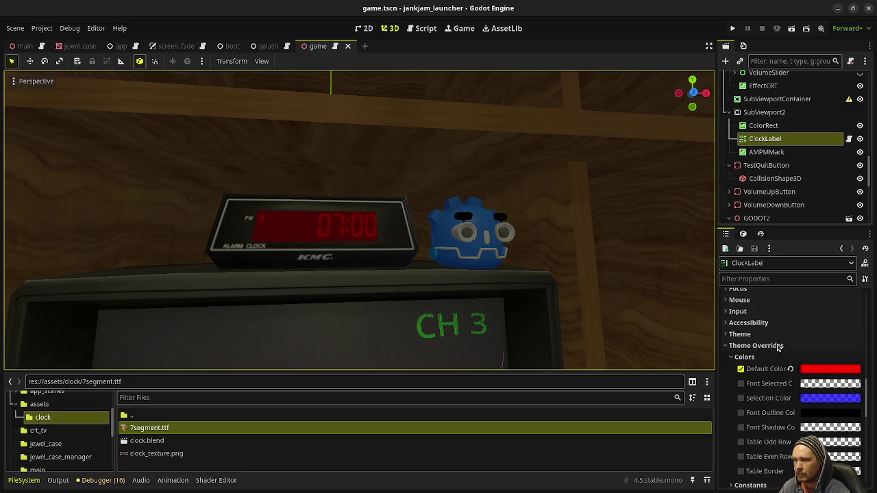
{"action": "scroll", "coordinate": [777, 349], "scroll_direction": "up", "scroll_amount": 3}
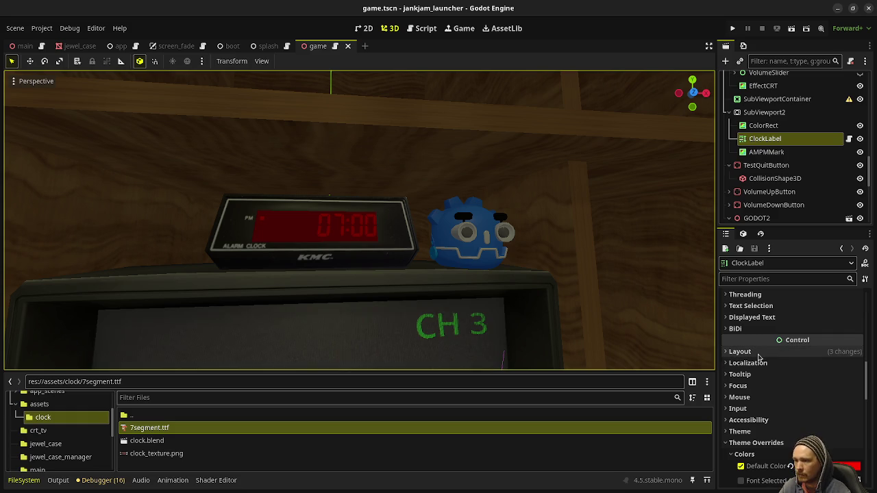
{"action": "left_click", "coordinate": [754, 352]}
Expand Layout > Transform and try a ClockLabel Size x of 450 px
{"action": "scroll", "coordinate": [757, 444], "scroll_direction": "down", "scroll_amount": 2}
{"action": "left_click", "coordinate": [751, 412]}
{"action": "left_click_drag", "start_coordinate": [767, 442], "coordinate": [766, 442]}
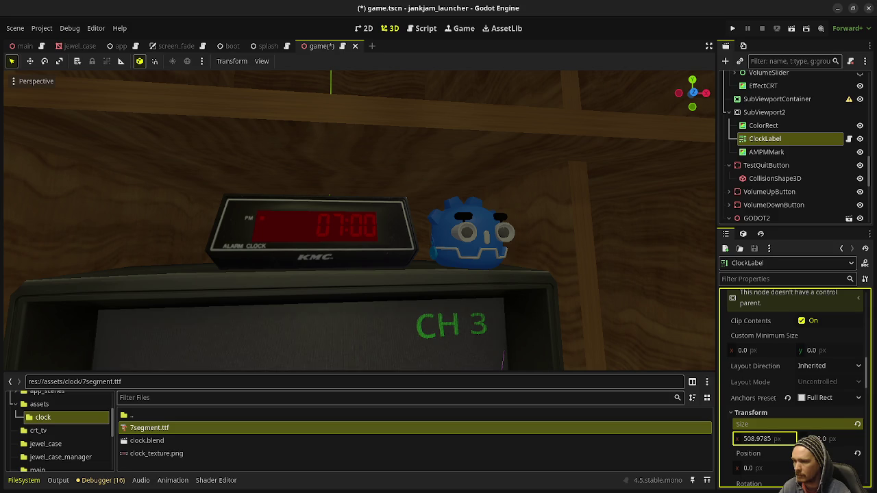
{"action": "left_click", "coordinate": [784, 443]}
{"action": "type", "text": "450"}
{"action": "key", "text": "Return"}
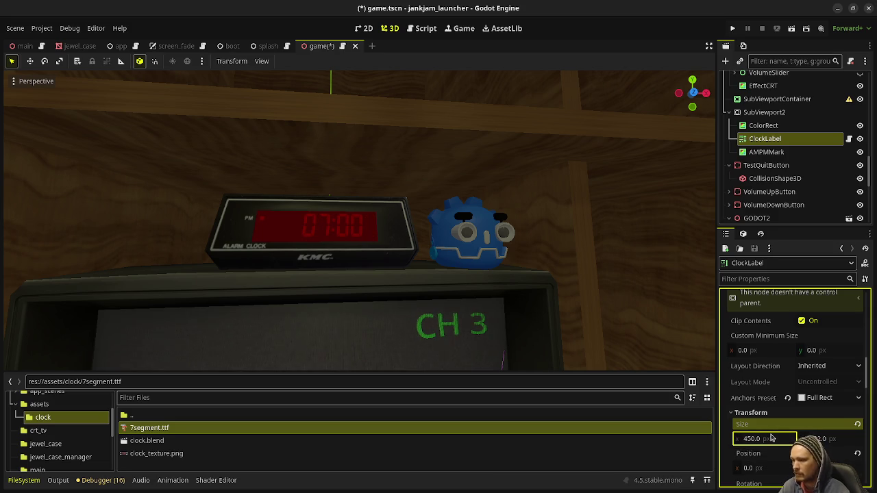
{"action": "type", "text": "475"}
Settle the ClockLabel width at 490 px, keep the height, then save and run the game
{"action": "key", "text": "Return"}
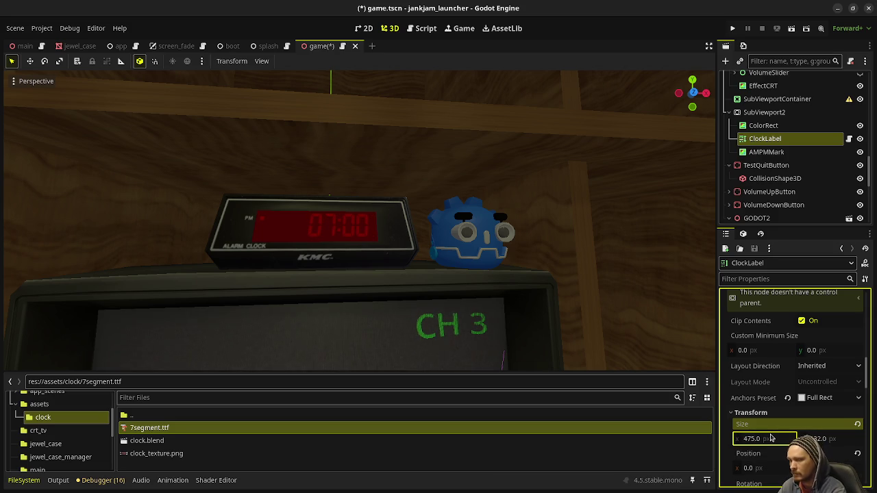
{"action": "left_click", "coordinate": [759, 438]}
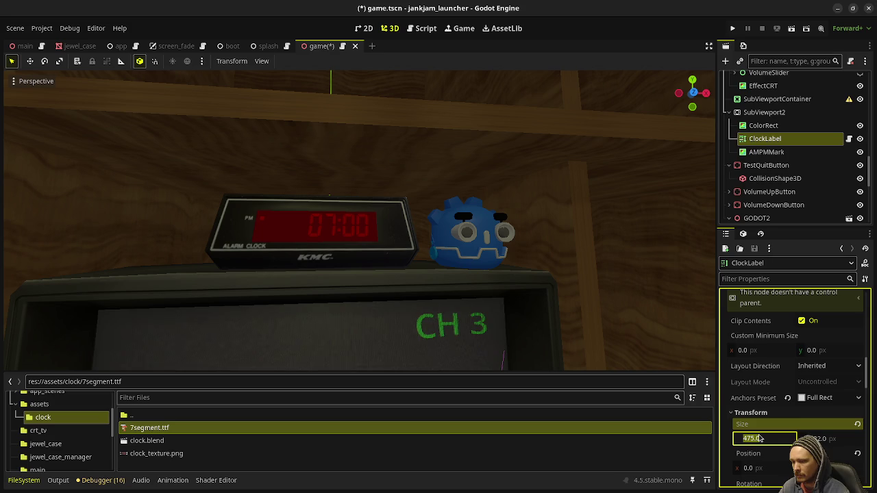
{"action": "type", "text": "490"}
{"action": "key", "text": "Return"}
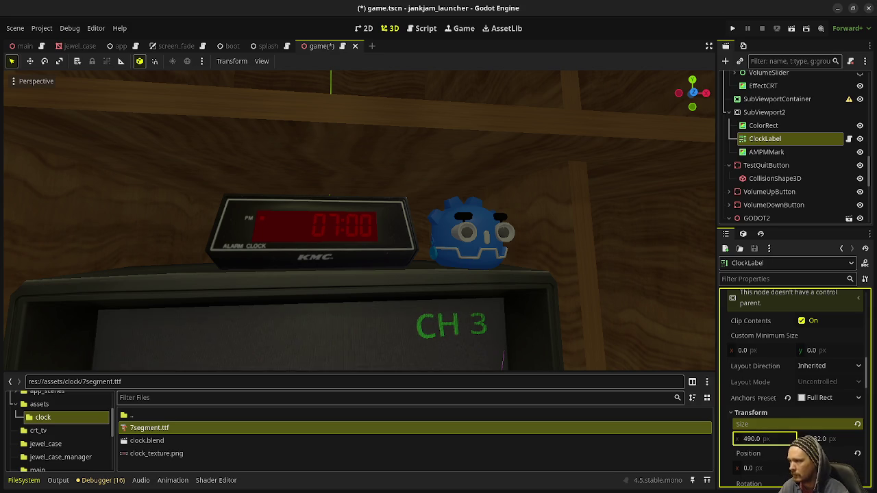
{"action": "left_click", "coordinate": [828, 442]}
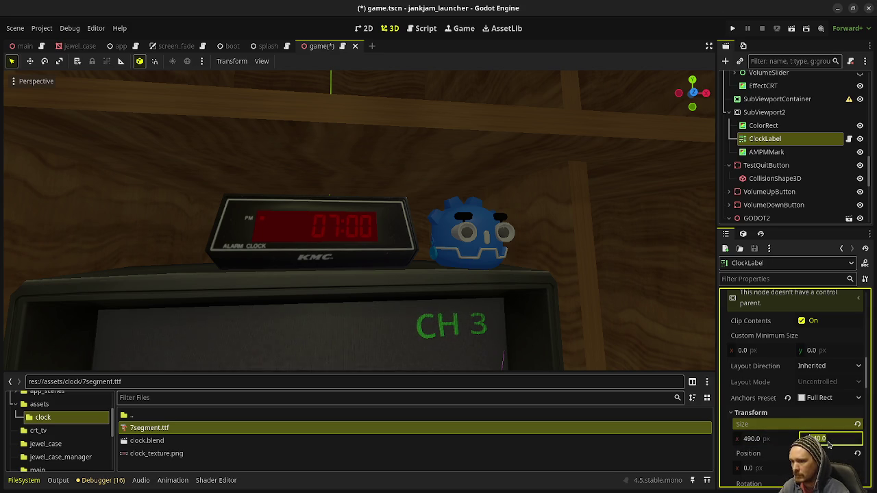
{"action": "key", "text": "Return"}
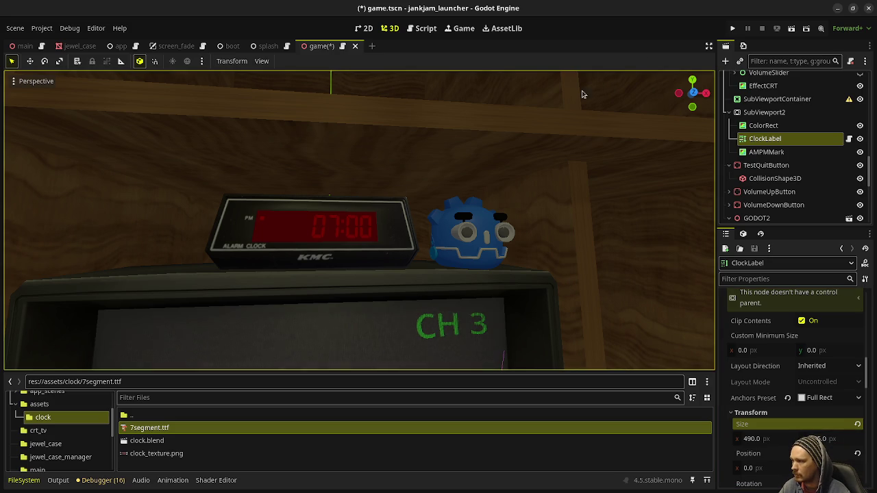
{"action": "left_click", "coordinate": [732, 29]}
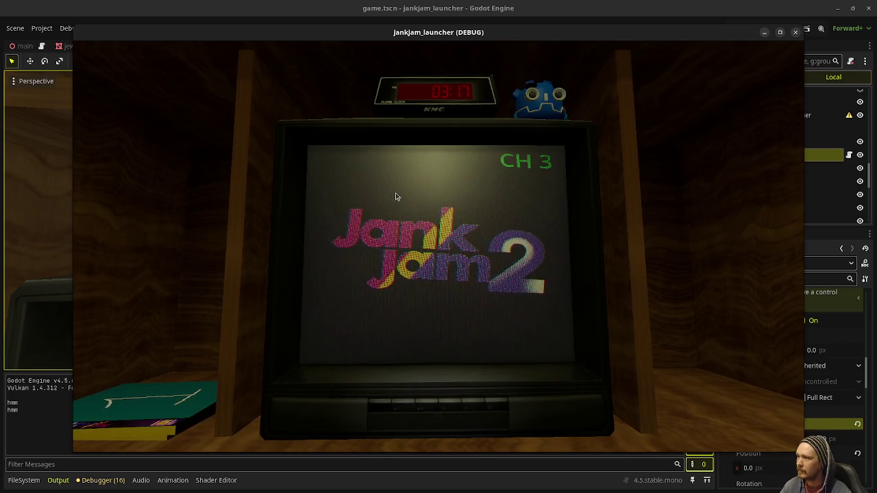
Maximize the running launcher, watch the alarm clock tick to 03:18, then close it
{"action": "left_click", "coordinate": [782, 33]}
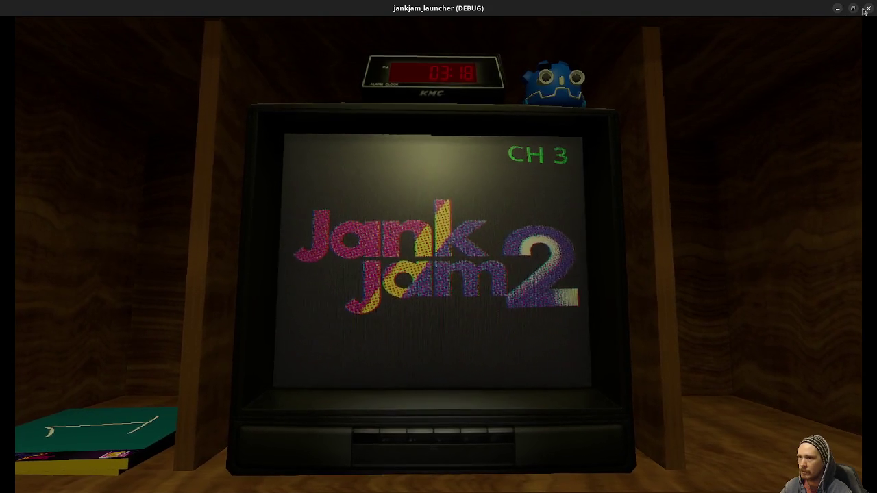
{"action": "left_click", "coordinate": [343, 162]}
Open game.gd, delete the '# add clock' to-do comment, and show the Audio bus panel
{"action": "left_click", "coordinate": [425, 28]}
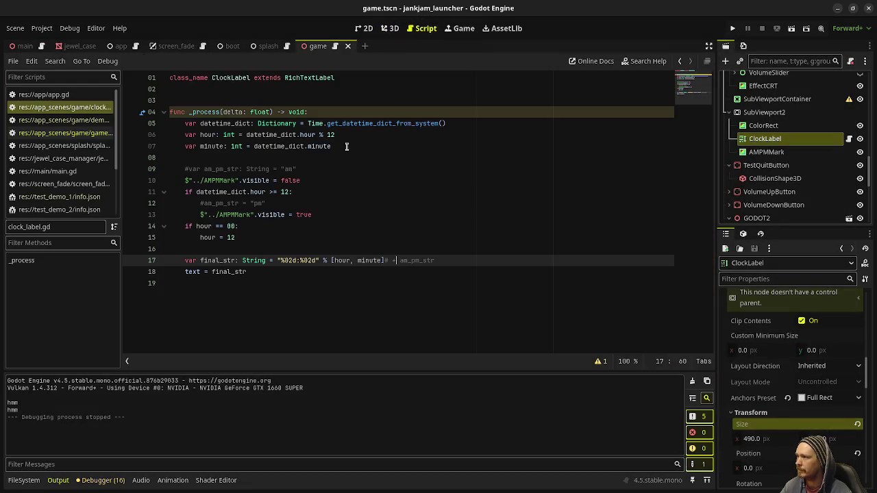
{"action": "left_click", "coordinate": [68, 119]}
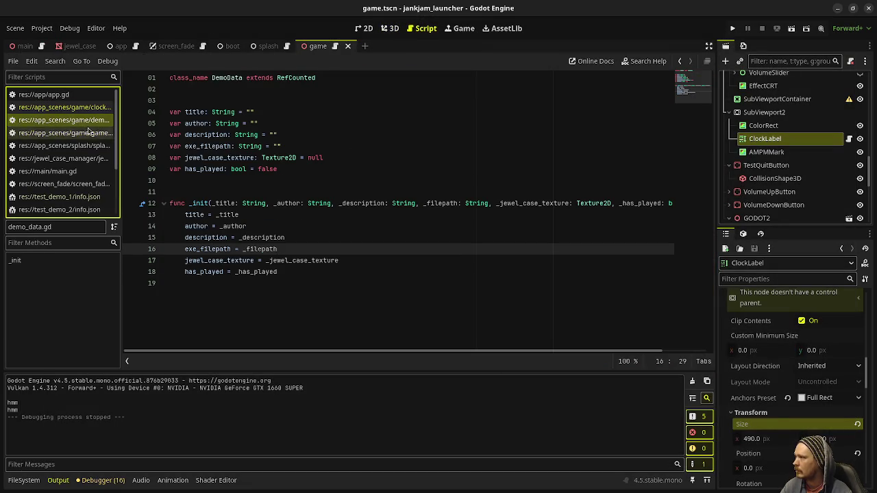
{"action": "left_click", "coordinate": [95, 132]}
{"action": "scroll", "coordinate": [227, 178], "scroll_direction": "up", "scroll_amount": 2}
{"action": "scroll", "coordinate": [223, 205], "scroll_direction": "down", "scroll_amount": 1}
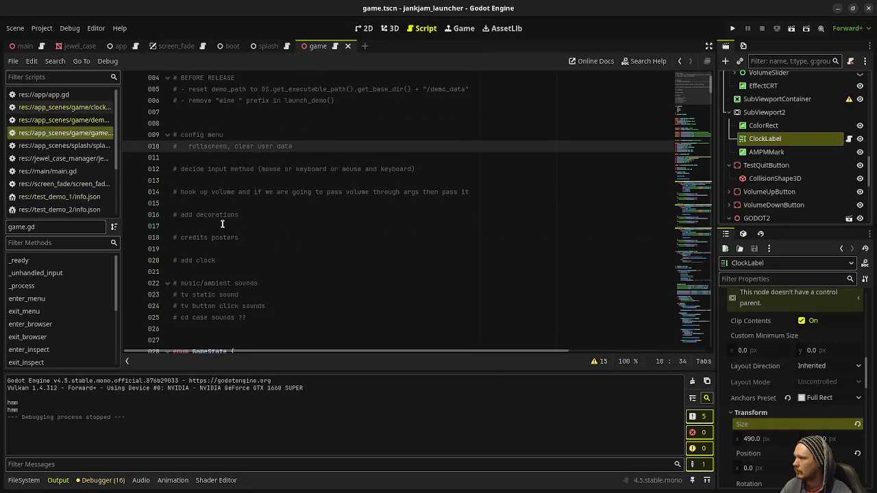
{"action": "left_click_drag", "start_coordinate": [223, 258], "coordinate": [253, 243]}
{"action": "key", "text": "BackSpace"}
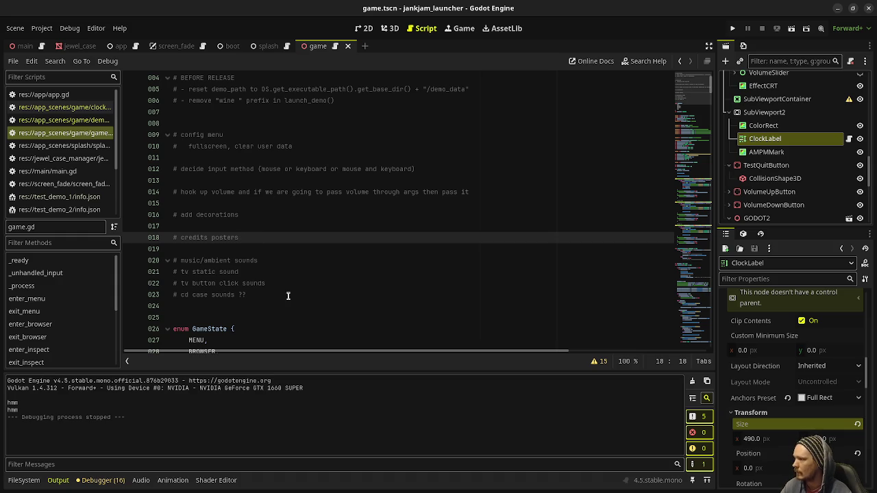
{"action": "left_click_drag", "start_coordinate": [268, 295], "coordinate": [174, 261]}
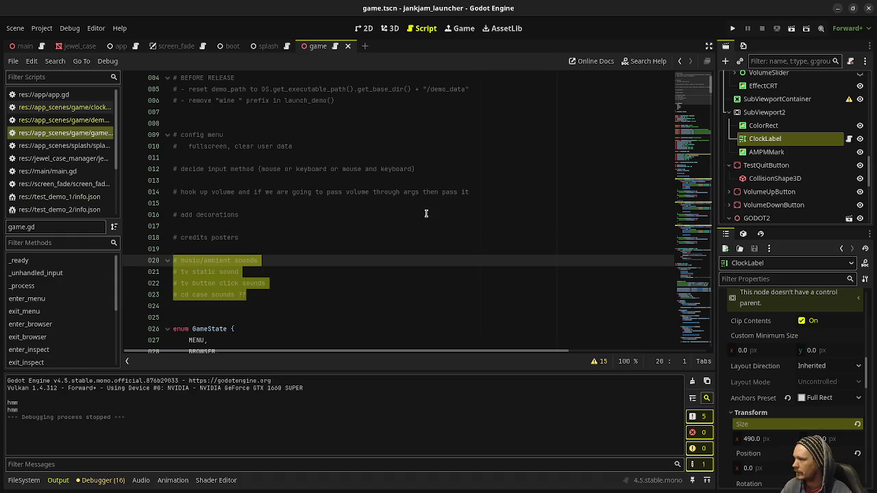
{"action": "left_click_drag", "start_coordinate": [473, 195], "coordinate": [173, 193]}
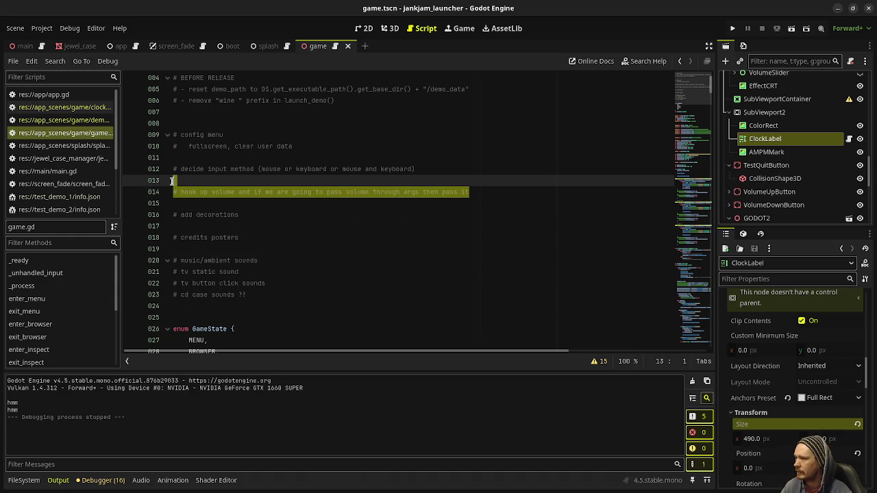
{"action": "left_click", "coordinate": [141, 480]}
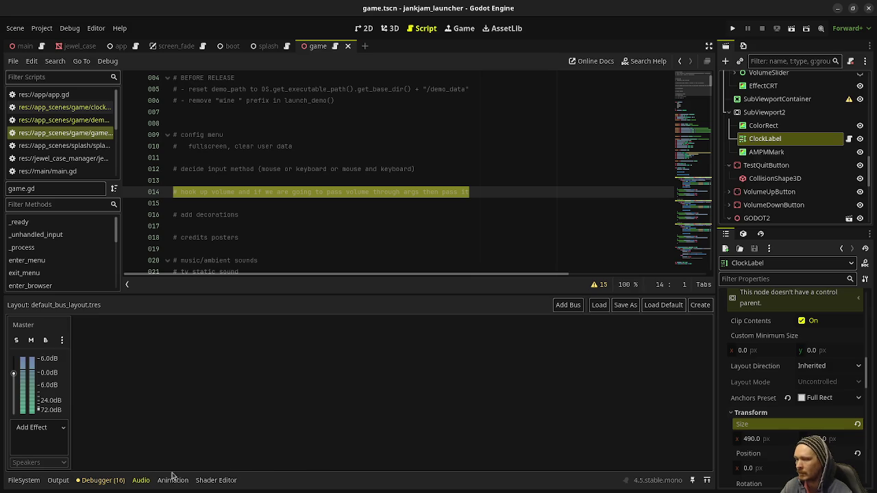
Hide the Audio bus layout panel so game.gd fills the editor
{"action": "left_click", "coordinate": [141, 480]}
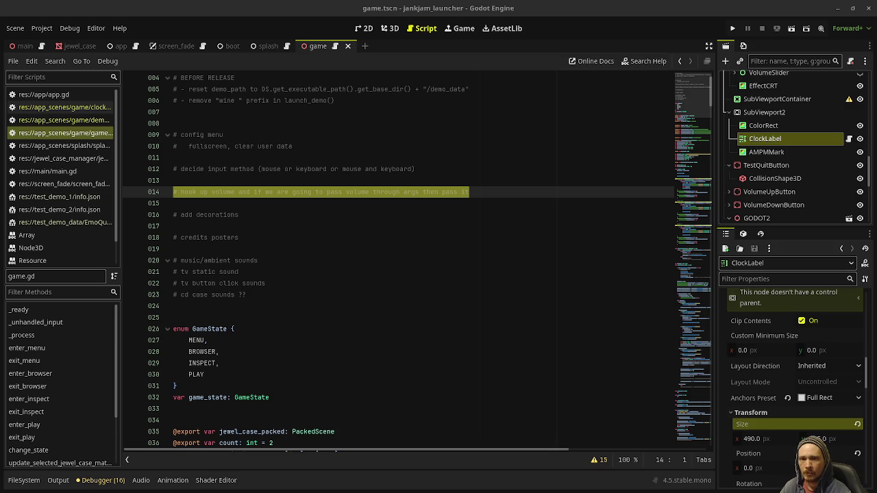
Scroll through game.gd to find the VOLUME DOWN button handler
{"action": "left_click", "coordinate": [205, 249]}
{"action": "scroll", "coordinate": [690, 130], "scroll_direction": "down", "scroll_amount": 1}
{"action": "scroll", "coordinate": [690, 130], "scroll_direction": "down", "scroll_amount": 20}
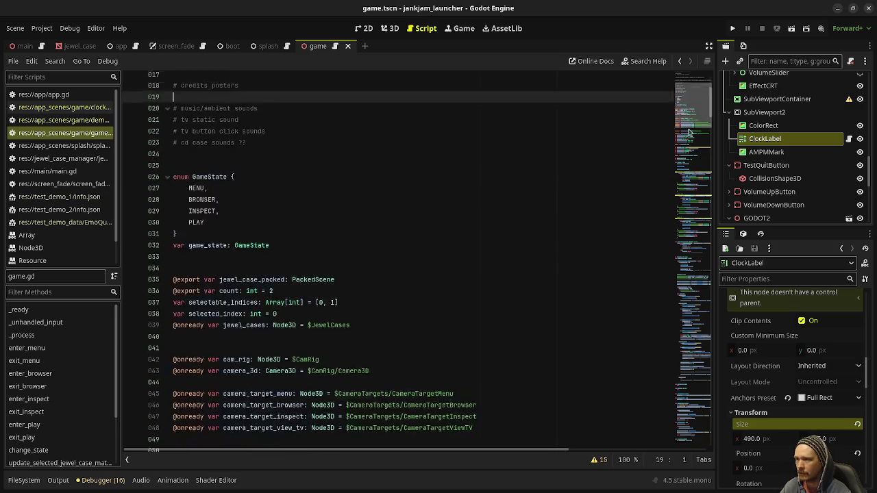
{"action": "scroll", "coordinate": [349, 246], "scroll_direction": "down", "scroll_amount": 15}
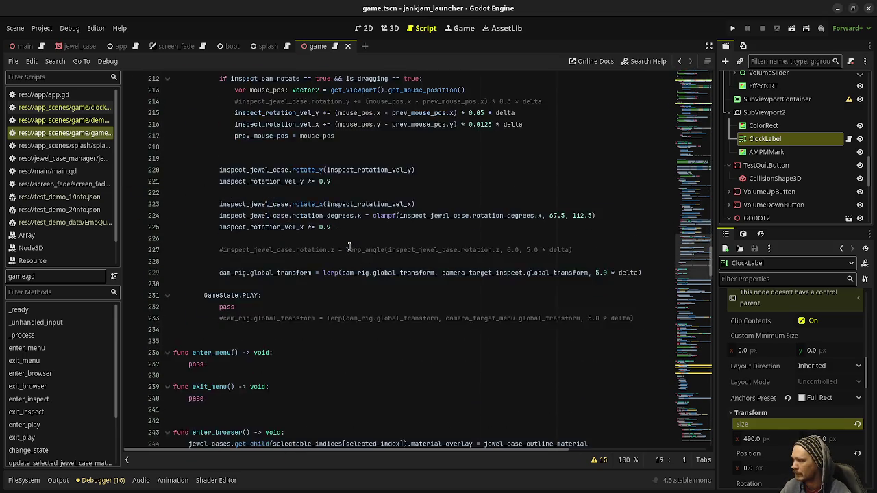
{"action": "scroll", "coordinate": [348, 247], "scroll_direction": "down", "scroll_amount": 3}
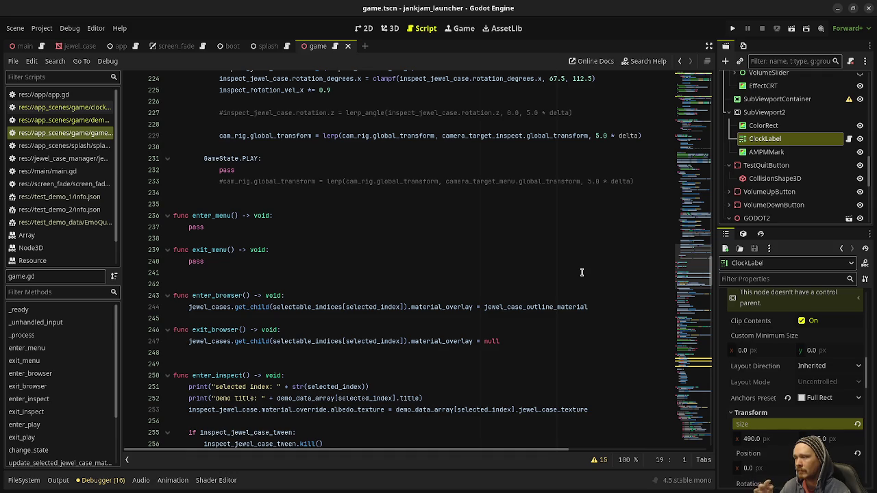
{"action": "scroll", "coordinate": [581, 272], "scroll_direction": "down", "scroll_amount": 4}
{"action": "scroll", "coordinate": [582, 273], "scroll_direction": "down", "scroll_amount": 15}
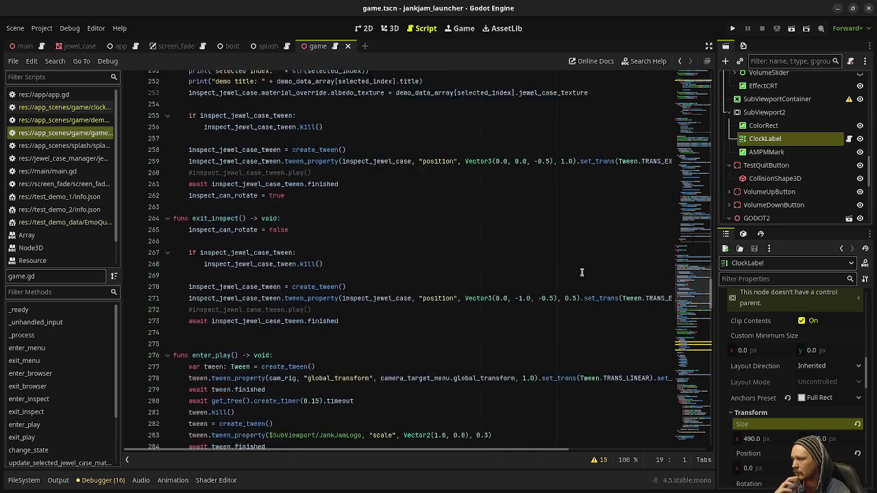
{"action": "scroll", "coordinate": [581, 273], "scroll_direction": "down", "scroll_amount": 2}
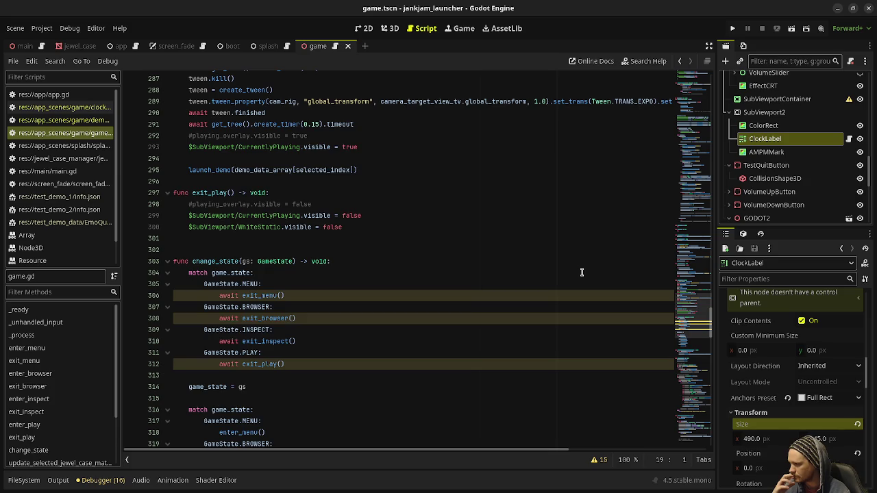
{"action": "scroll", "coordinate": [582, 273], "scroll_direction": "up", "scroll_amount": 20}
{"action": "scroll", "coordinate": [554, 268], "scroll_direction": "up", "scroll_amount": 4}
{"action": "scroll", "coordinate": [554, 267], "scroll_direction": "up", "scroll_amount": 8}
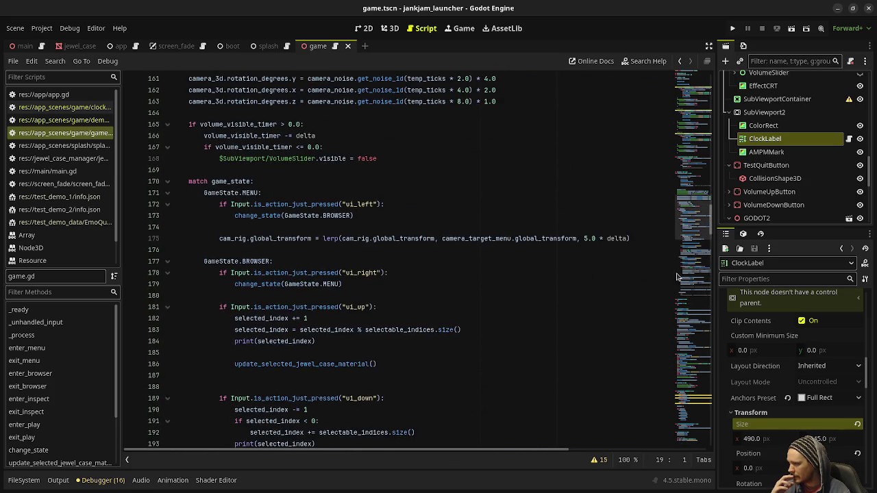
Jump from the decrease_volume() call on line 105 to its definition
{"action": "left_click_drag", "start_coordinate": [692, 205], "coordinate": [692, 154]}
{"action": "scroll", "coordinate": [692, 154], "scroll_direction": "up", "scroll_amount": 7}
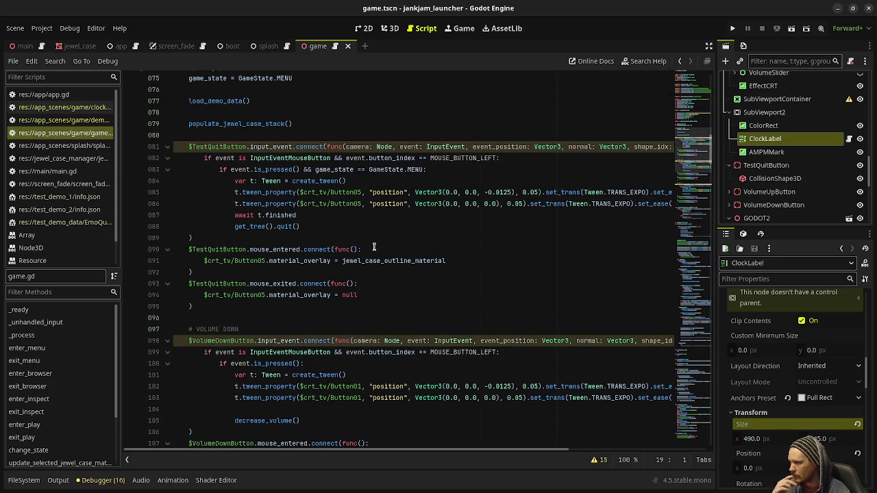
{"action": "scroll", "coordinate": [374, 248], "scroll_direction": "down", "scroll_amount": 5}
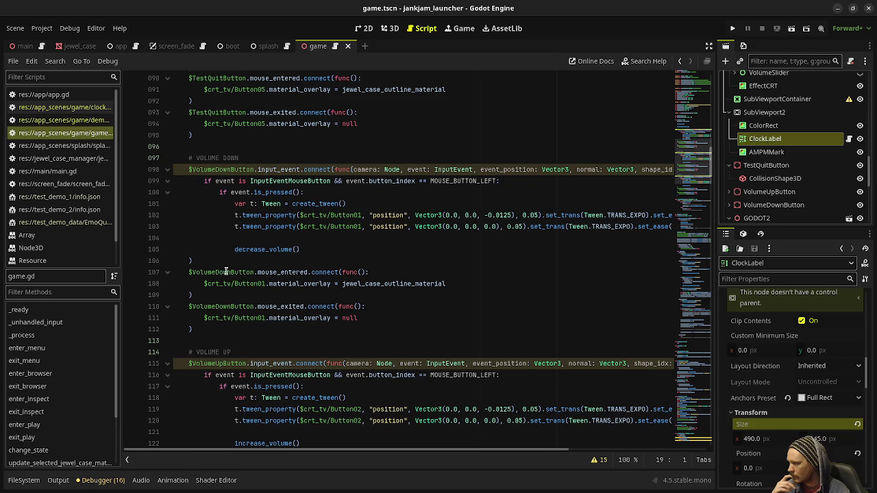
{"action": "scroll", "coordinate": [248, 259], "scroll_direction": "down", "scroll_amount": 1}
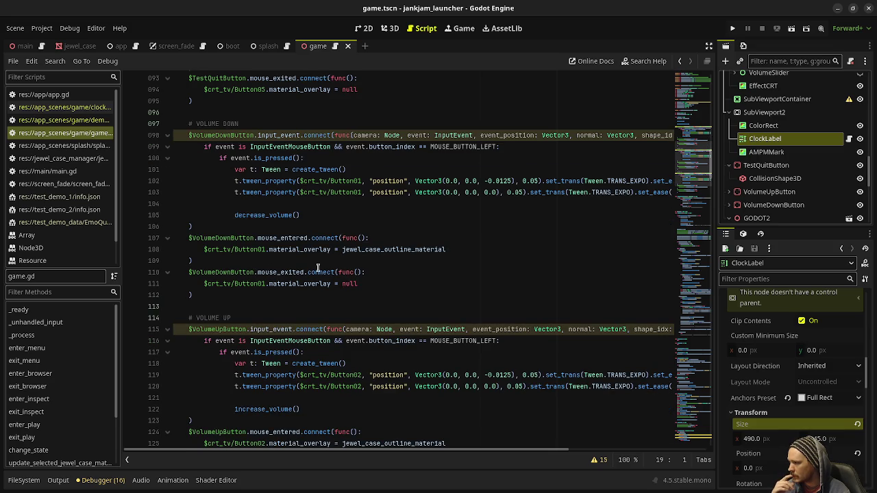
{"action": "left_click", "coordinate": [324, 215]}
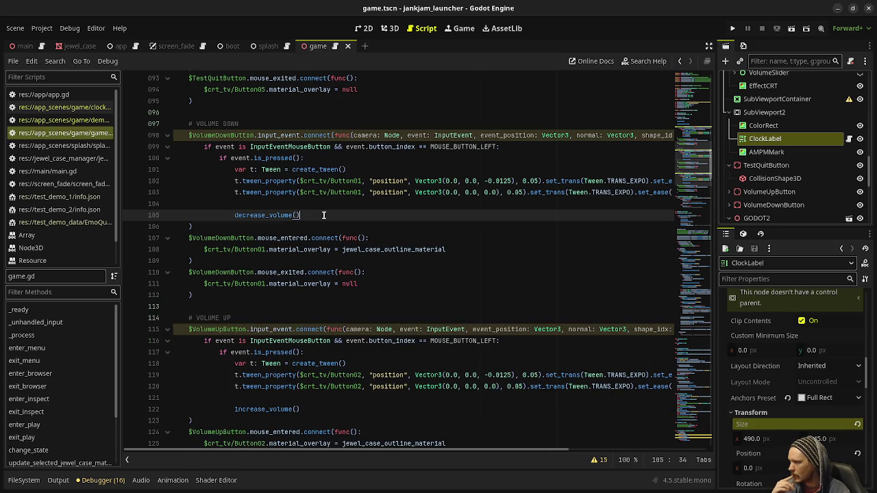
{"action": "left_click", "coordinate": [274, 215], "text": "ctrl"}
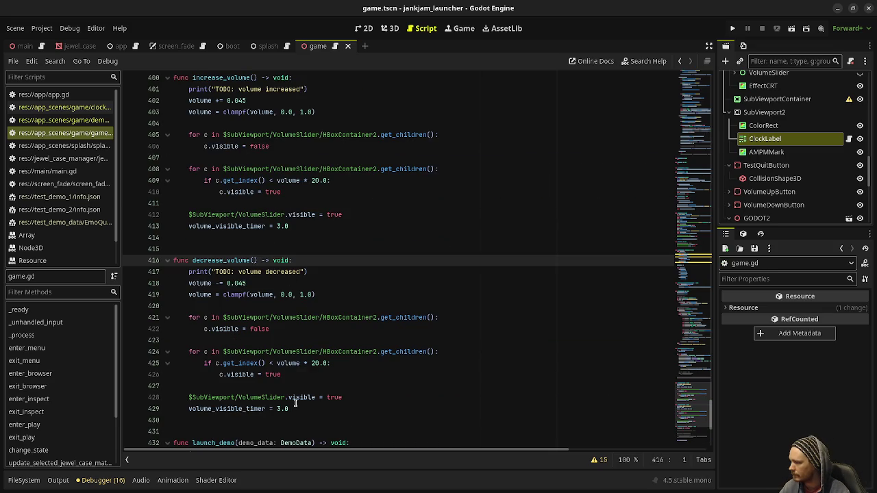
Below the clamp line, insert an AudioServer.set_bus_volume_linear call via autocomplete
{"action": "left_click", "coordinate": [322, 295]}
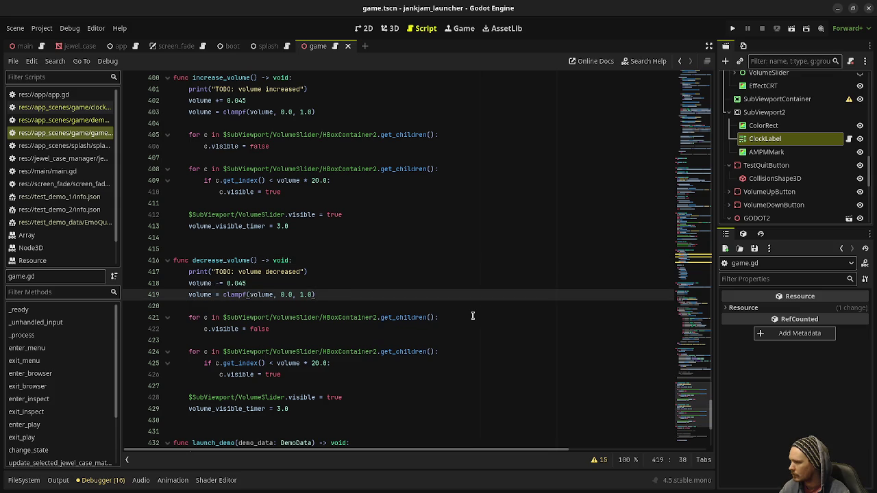
{"action": "key", "text": "Return"}
{"action": "key", "text": "Return"}
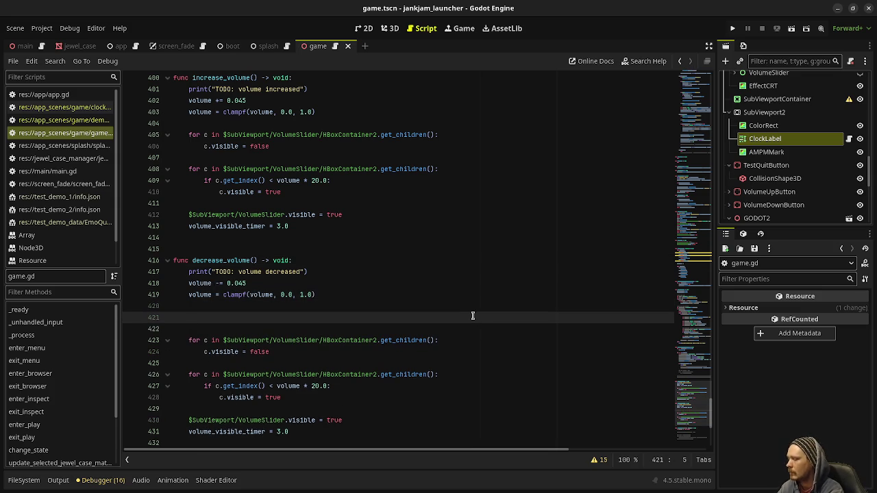
{"action": "type", "text": "AudioServer"}
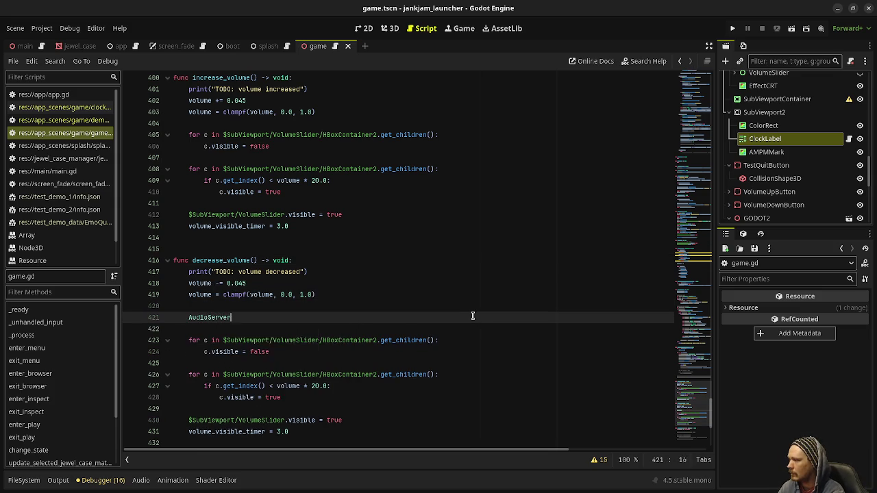
{"action": "type", "text": ".set_bus"}
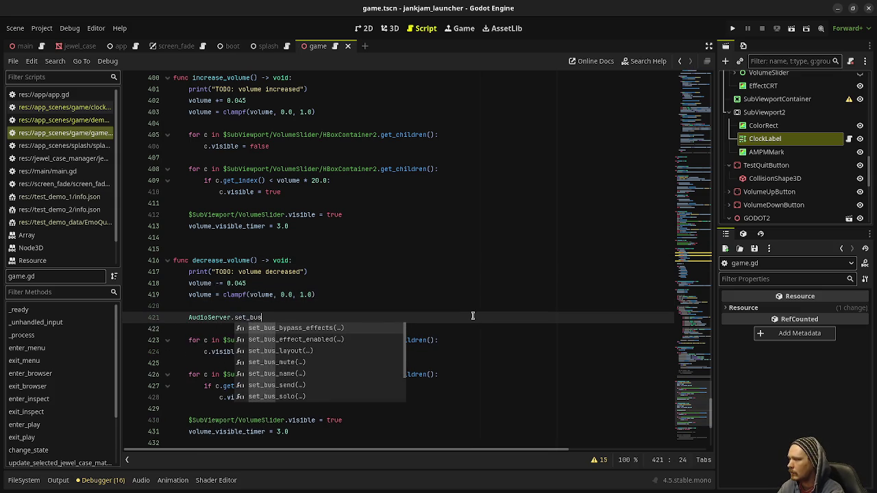
{"action": "type", "text": "_v"}
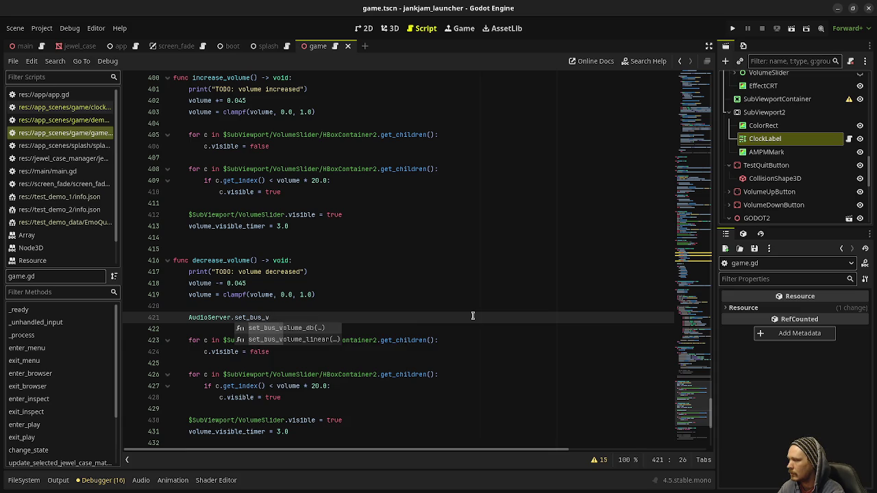
{"action": "key", "text": "Down"}
{"action": "key", "text": "Return"}
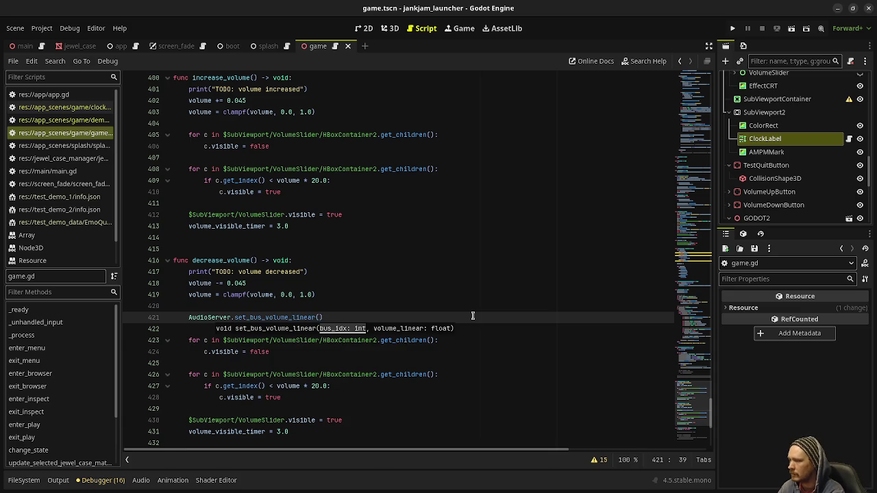
{"action": "type", "text": "0"}
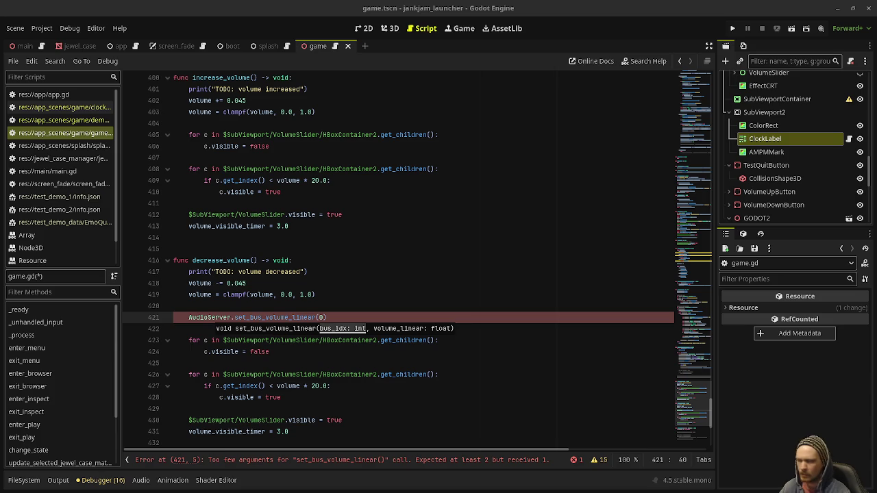
Pass AudioServer.get_bus_index("Master") and volume as its arguments, then save the script
{"action": "left_click", "coordinate": [316, 318]}
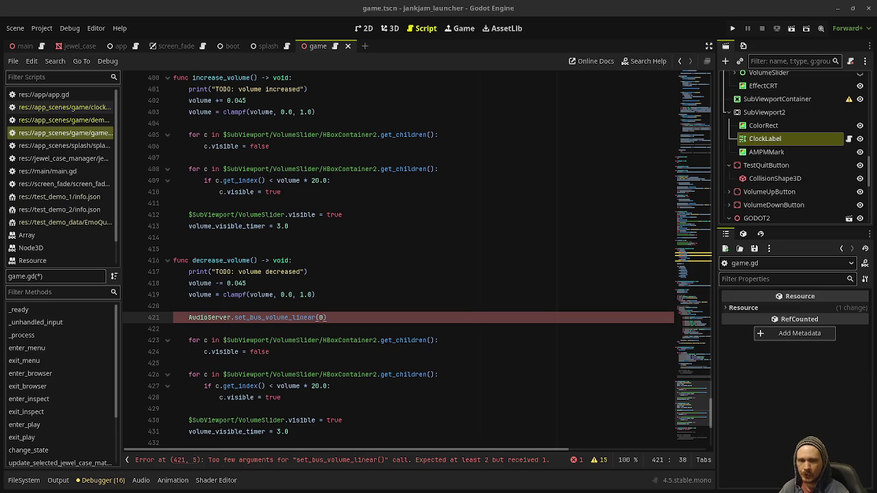
{"action": "key", "text": "Right"}
{"action": "key", "text": "Delete"}
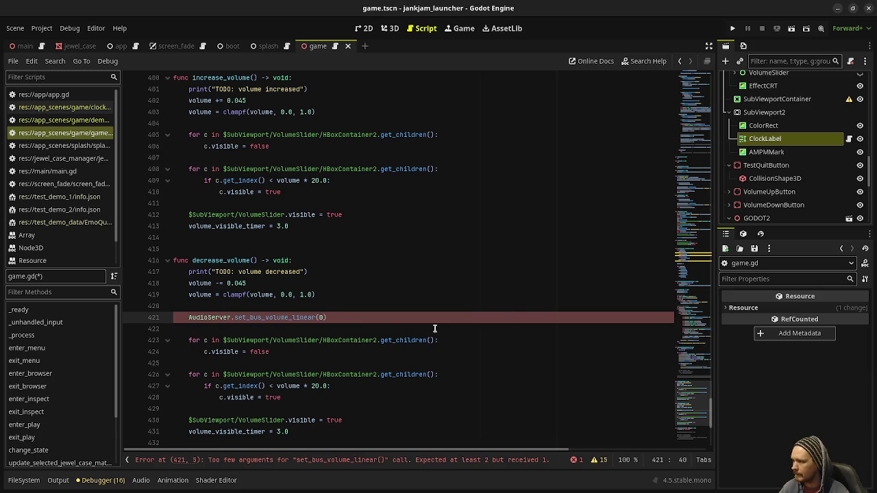
{"action": "type", "text": "AudioServer"}
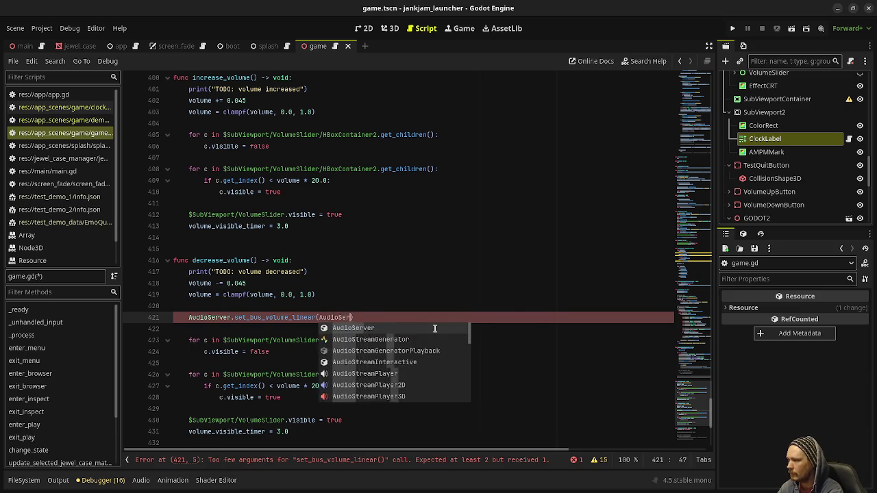
{"action": "type", "text": ".get_bus_"}
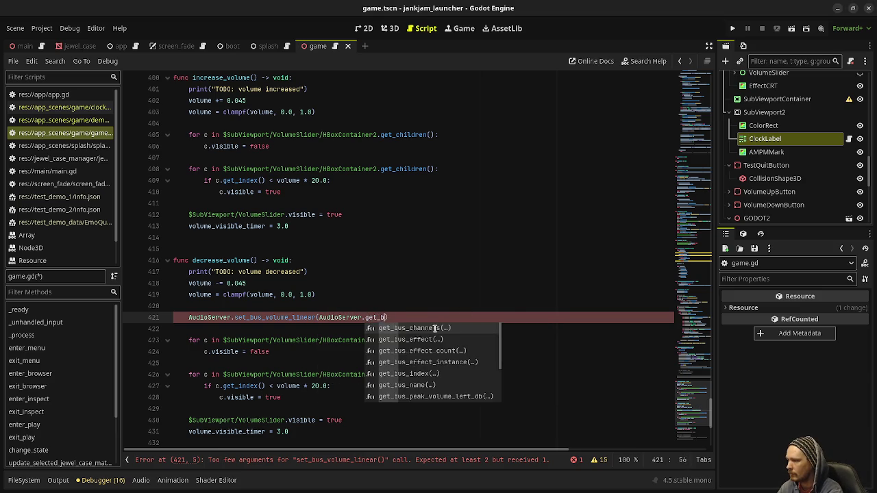
{"action": "type", "text": "nam"}
{"action": "key", "text": "Return"}
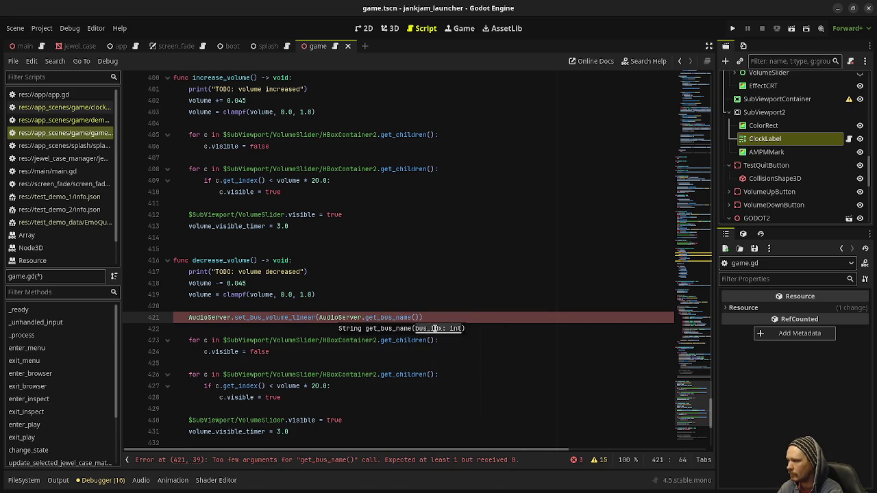
{"action": "key", "text": "BackSpace"}
{"action": "key", "text": "BackSpace"}
{"action": "key", "text": "BackSpace"}
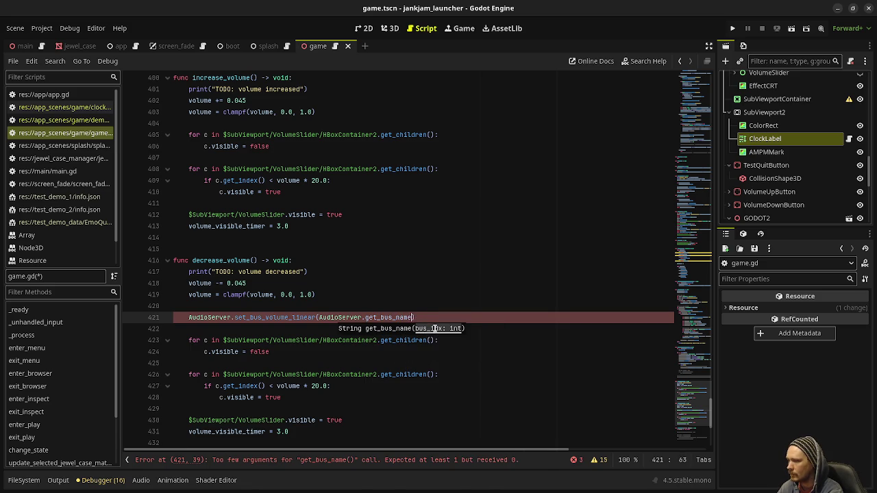
{"action": "key", "text": "BackSpace"}
{"action": "type", "text": "index("}
{"action": "key", "text": "Return"}
{"action": "type", "text": "\"Mas"}
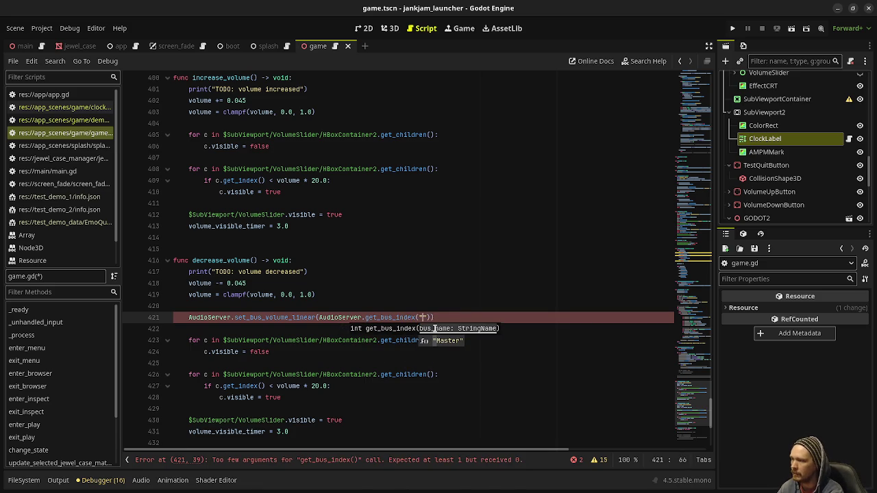
{"action": "key", "text": "Return"}
{"action": "type", "text": "), "}
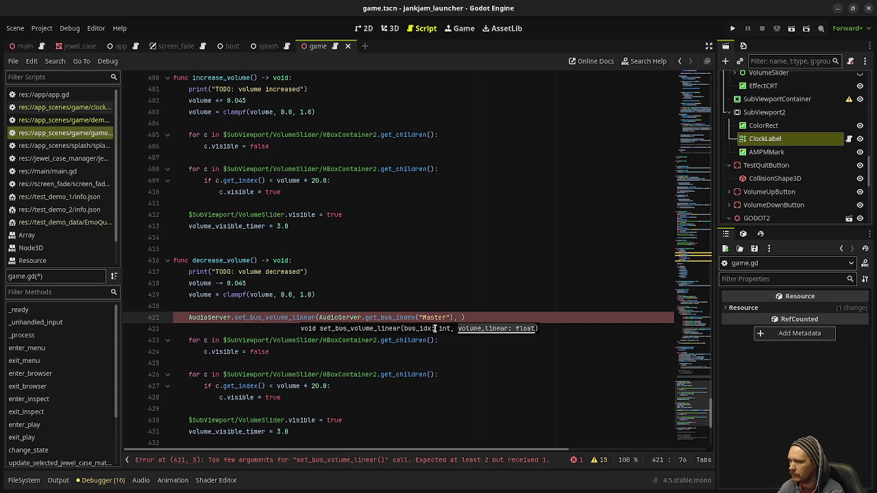
{"action": "type", "text": "volume)"}
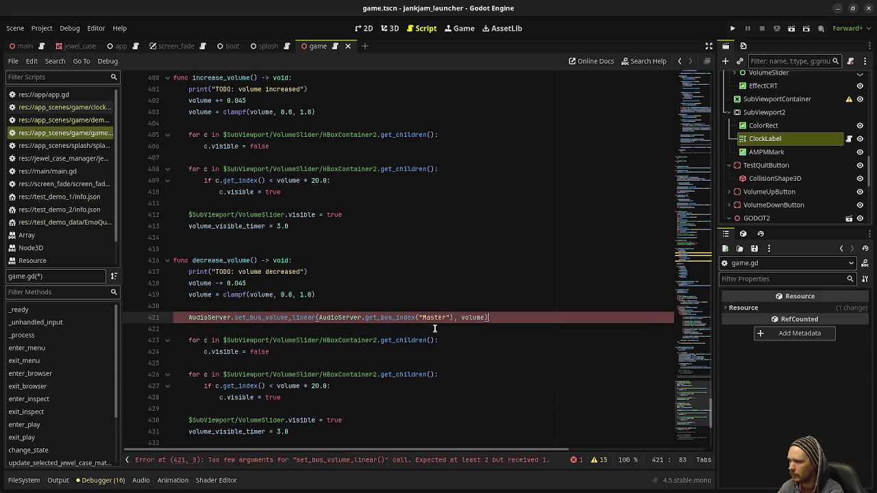
{"action": "key", "text": "ctrl+s"}
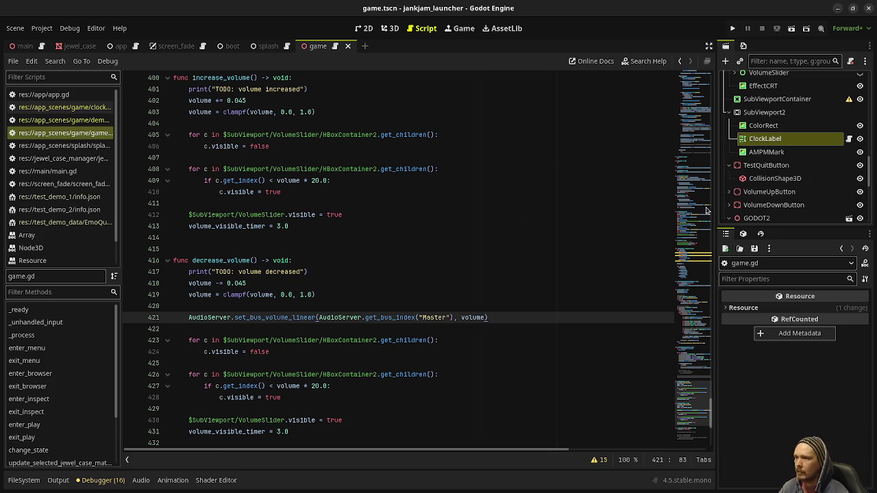
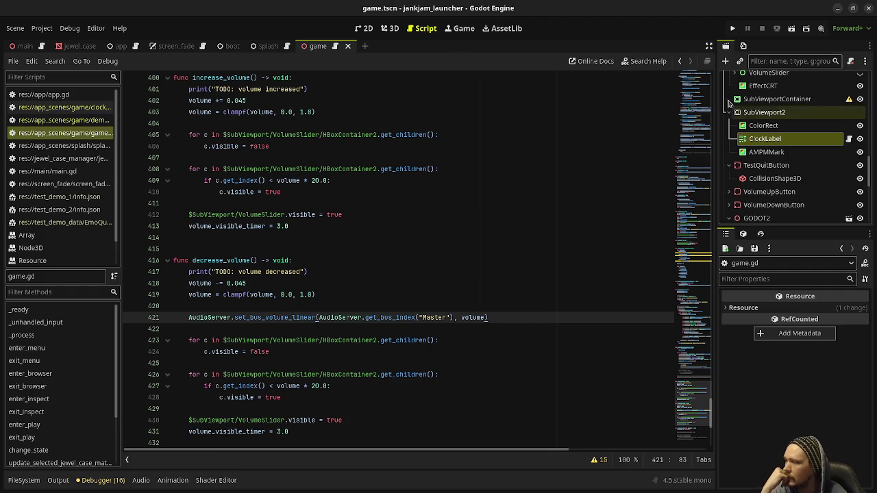
Test-run the Jankjam launcher to check the TV scene, then close the game window
{"action": "left_click", "coordinate": [732, 28]}
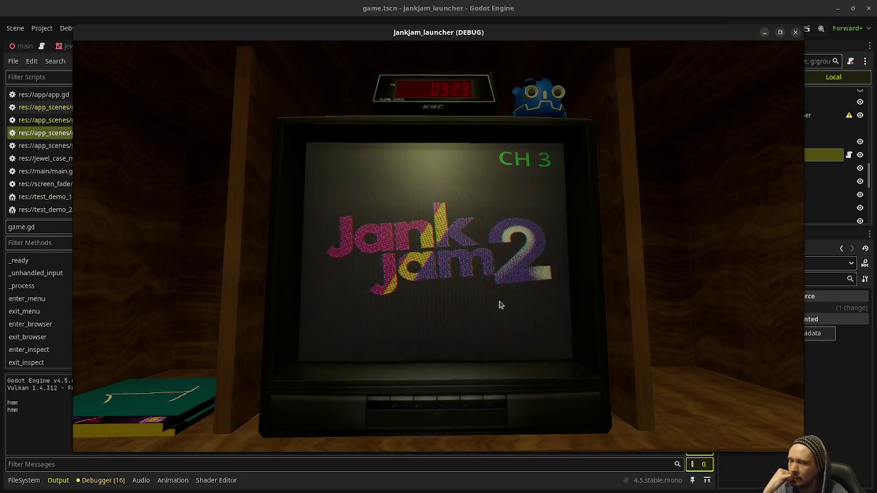
{"action": "key", "text": "alt+F4"}
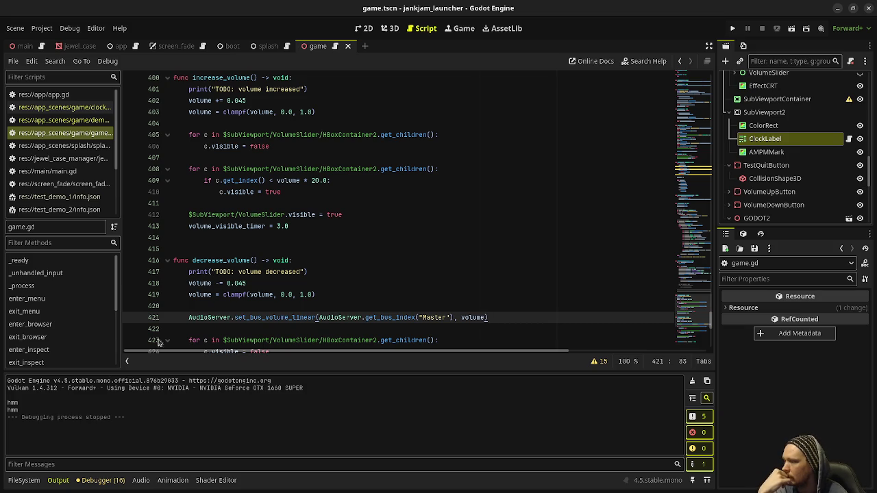
{"action": "left_click", "coordinate": [24, 480]}
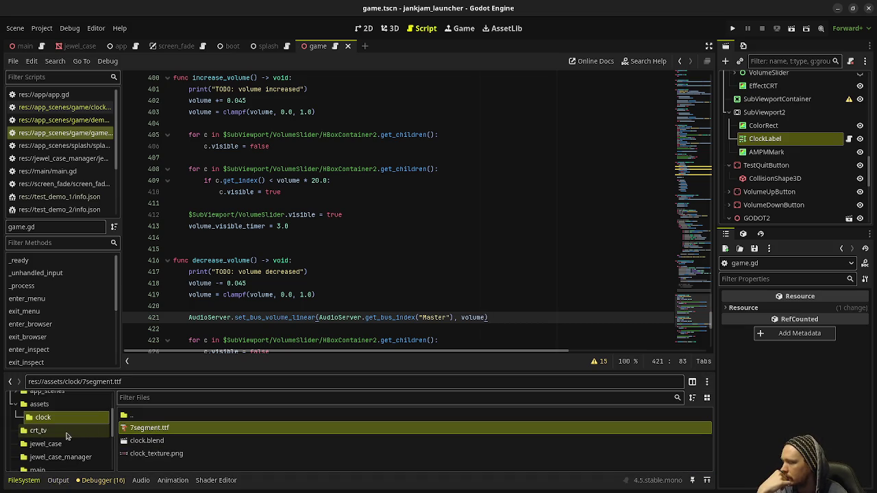
Show the assets folder in FileSystem and select the root Game node
{"action": "left_click", "coordinate": [39, 405]}
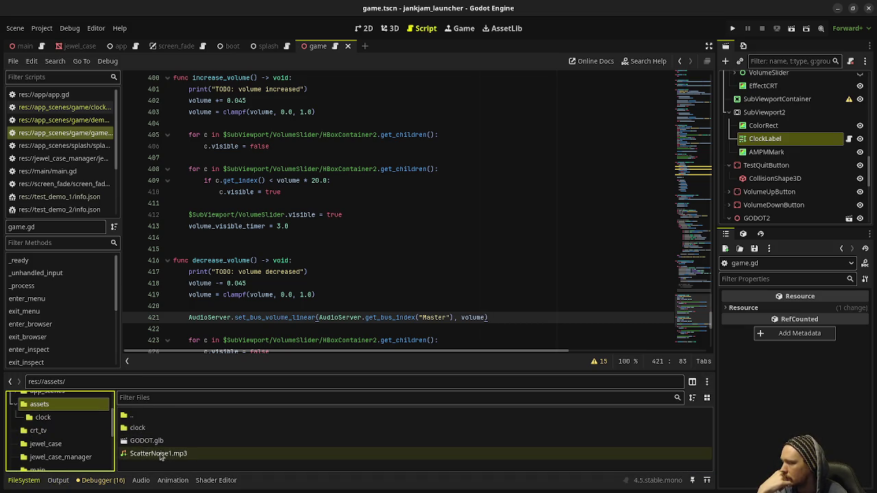
{"action": "scroll", "coordinate": [795, 126], "scroll_direction": "up", "scroll_amount": 5}
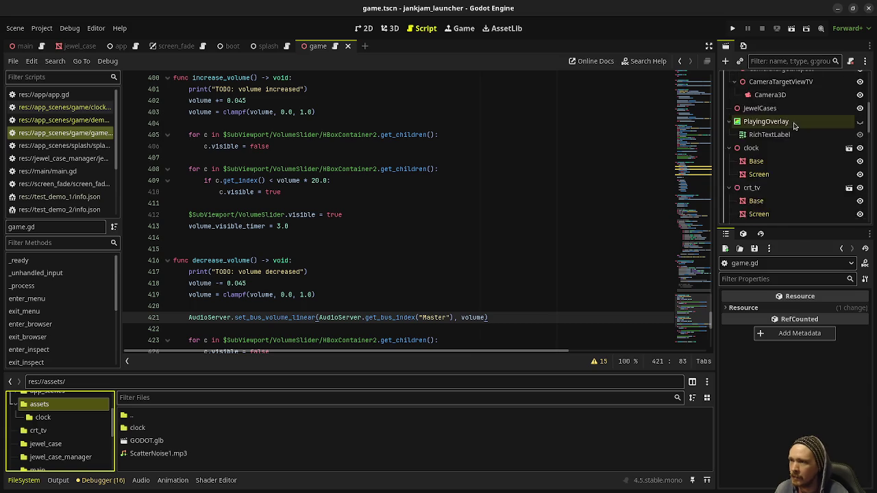
{"action": "scroll", "coordinate": [795, 126], "scroll_direction": "up", "scroll_amount": 5}
{"action": "left_click", "coordinate": [754, 79]}
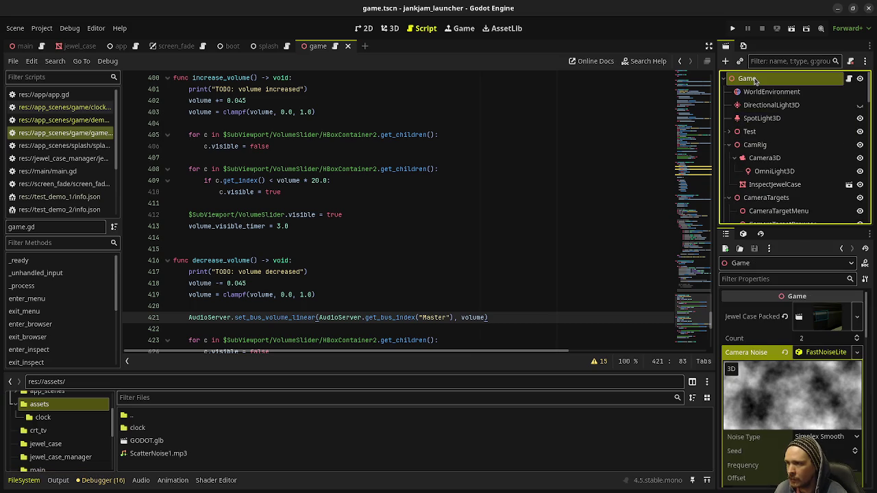
Select the crt_tv node in the Scene tree and bring up its context menu
{"action": "scroll", "coordinate": [788, 164], "scroll_direction": "down", "scroll_amount": 10}
{"action": "scroll", "coordinate": [788, 165], "scroll_direction": "down", "scroll_amount": 5}
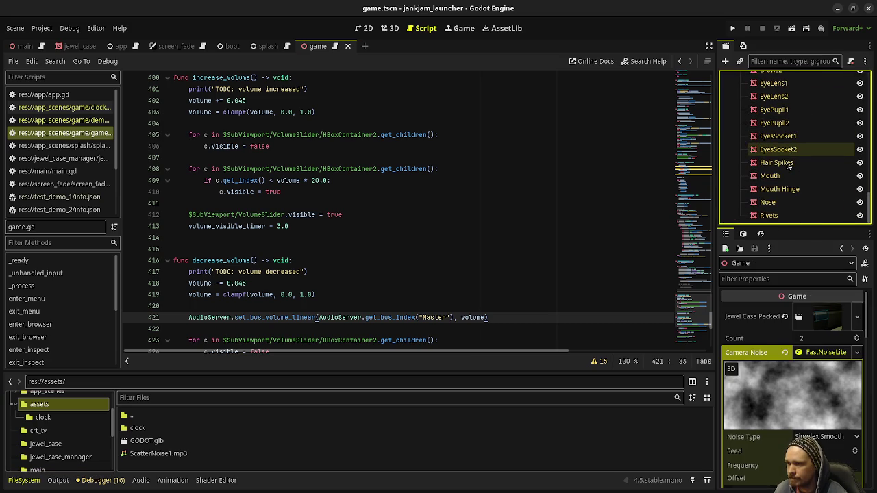
{"action": "scroll", "coordinate": [787, 164], "scroll_direction": "up", "scroll_amount": 5}
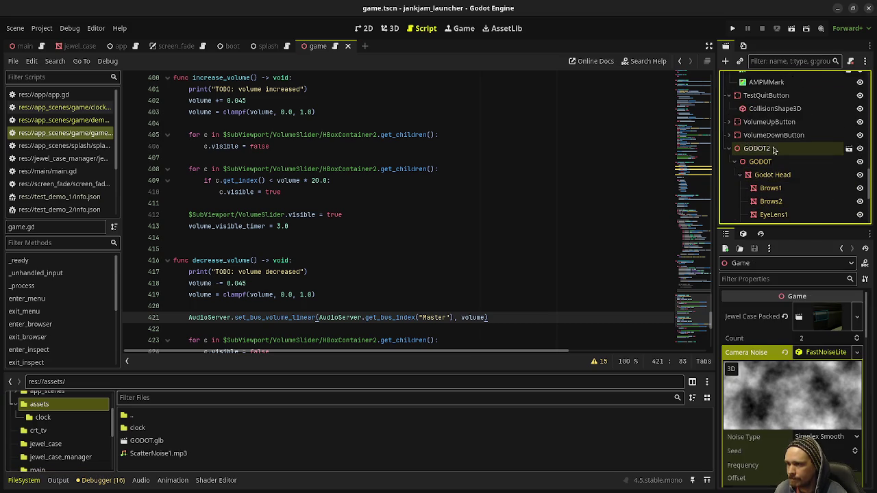
{"action": "scroll", "coordinate": [788, 171], "scroll_direction": "down", "scroll_amount": 5}
{"action": "scroll", "coordinate": [788, 198], "scroll_direction": "up", "scroll_amount": 10}
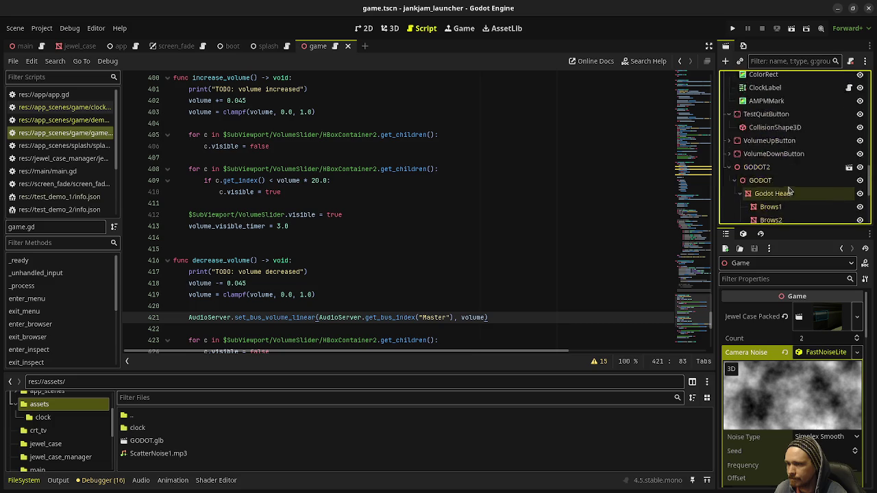
{"action": "scroll", "coordinate": [788, 190], "scroll_direction": "up", "scroll_amount": 5}
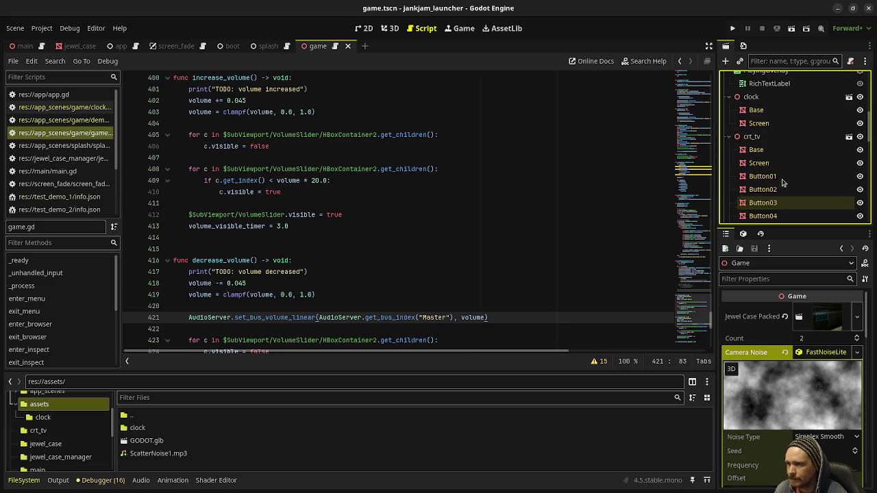
{"action": "left_click", "coordinate": [751, 212]}
{"action": "right_click", "coordinate": [752, 213]}
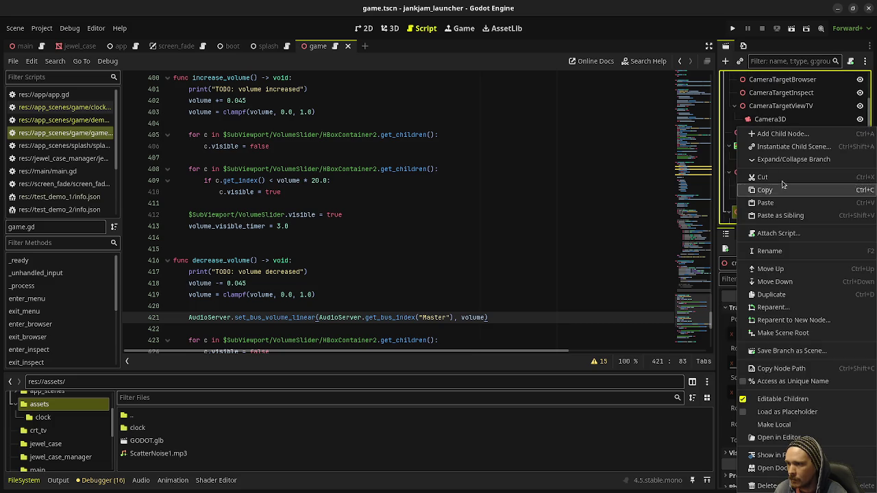
Add an AudioStreamPlayer3D child under crt_tv, with ScatterNoise1.mp3 dragged onto its Stream property
{"action": "left_click", "coordinate": [780, 134]}
{"action": "type", "text": "audio"}
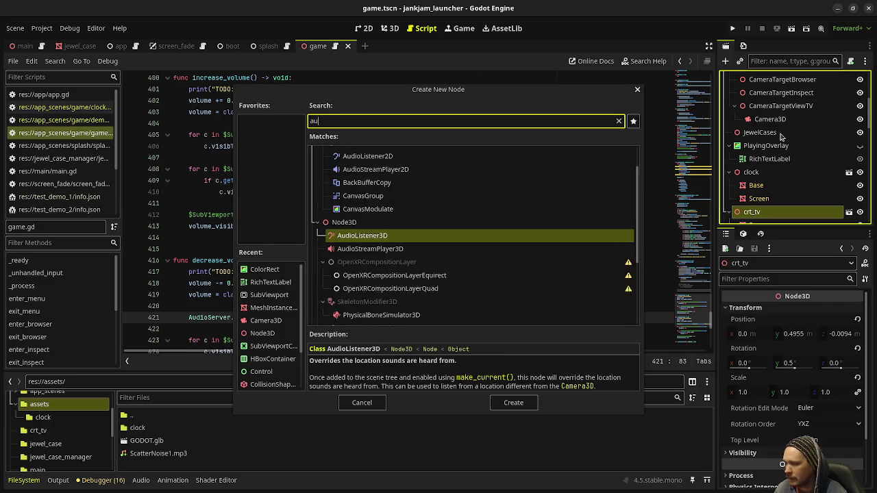
{"action": "key", "text": "Down"}
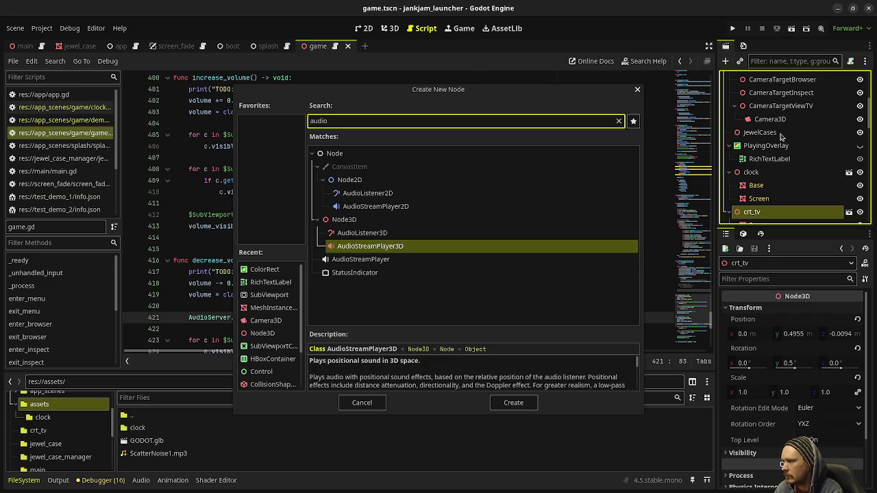
{"action": "key", "text": "Return"}
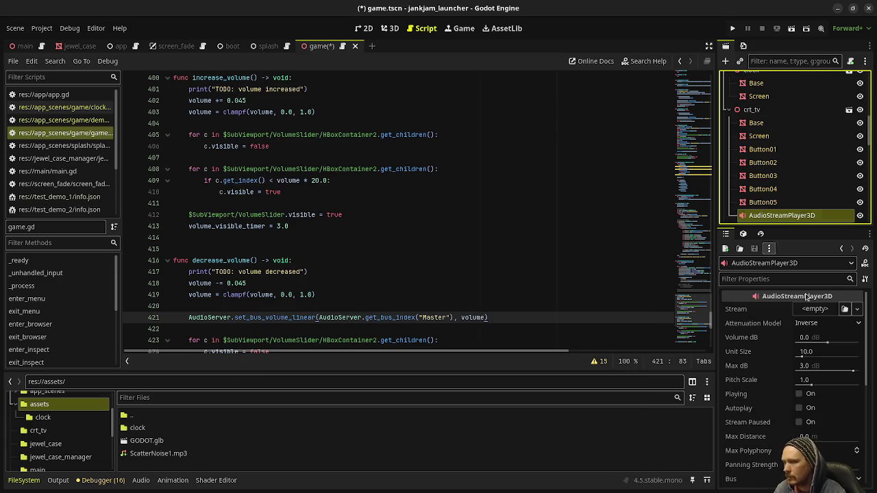
{"action": "mouse_move", "coordinate": [159, 452]}
{"action": "left_mouse_down"}
{"action": "mouse_move", "coordinate": [343, 432]}
{"action": "mouse_move", "coordinate": [822, 314]}
{"action": "mouse_move", "coordinate": [810, 313]}
{"action": "left_mouse_up"}
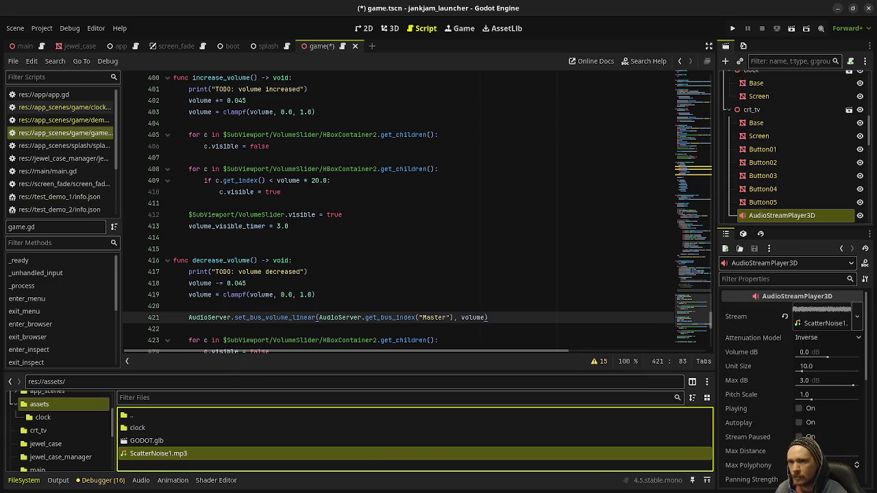
{"action": "scroll", "coordinate": [768, 379], "scroll_direction": "down", "scroll_amount": 2}
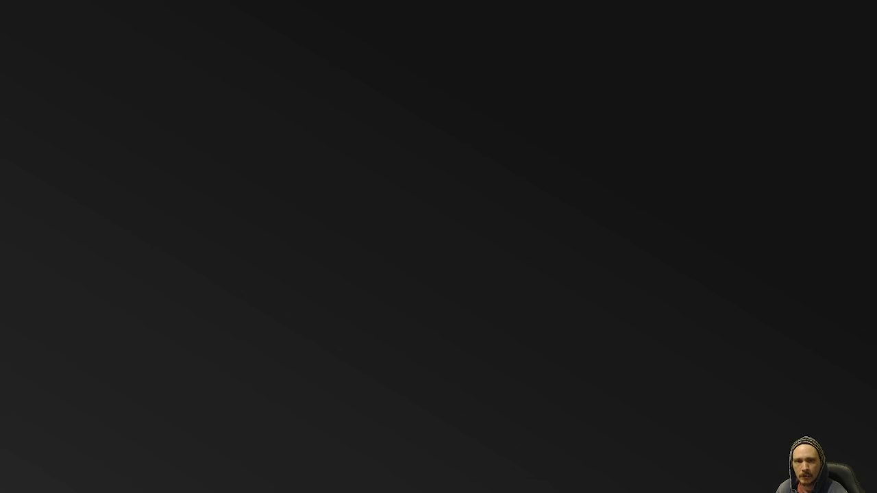
Save the scene, run the launcher, view the shelf jewel case, then close the game
{"action": "key", "text": "ctrl+s"}
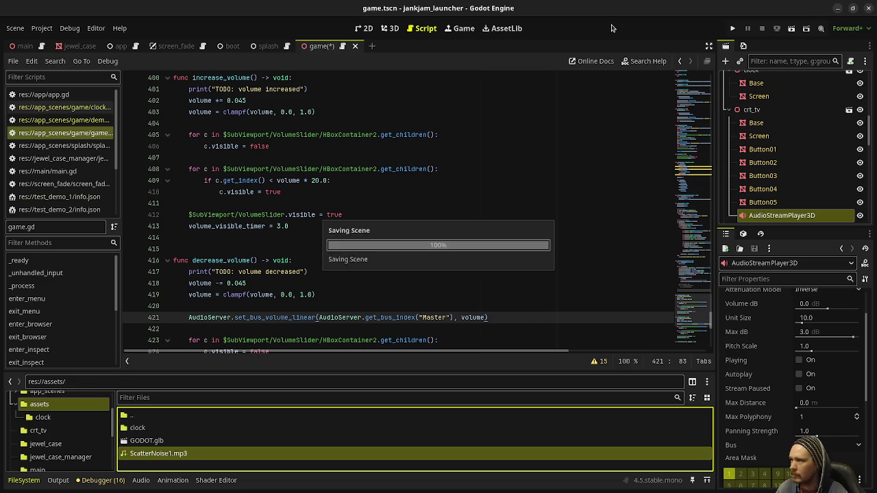
{"action": "key", "text": "F5"}
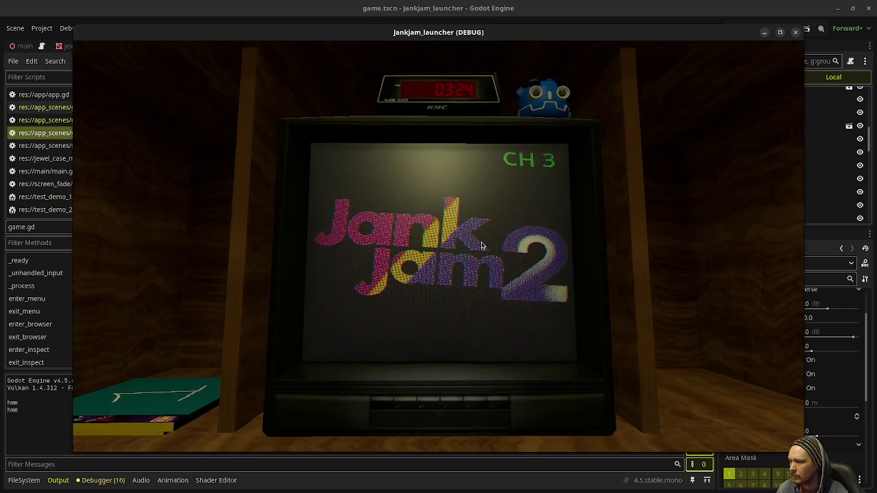
{"action": "left_click", "coordinate": [481, 246]}
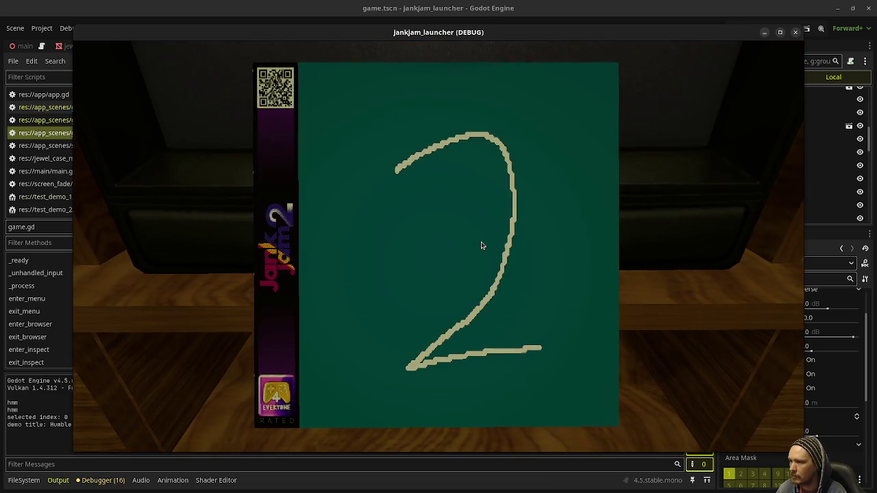
{"action": "mouse_move", "coordinate": [688, 37]}
{"action": "left_mouse_down"}
{"action": "mouse_move", "coordinate": [562, 64]}
{"action": "mouse_move", "coordinate": [585, 60]}
{"action": "left_mouse_up"}
{"action": "left_click", "coordinate": [762, 28]}
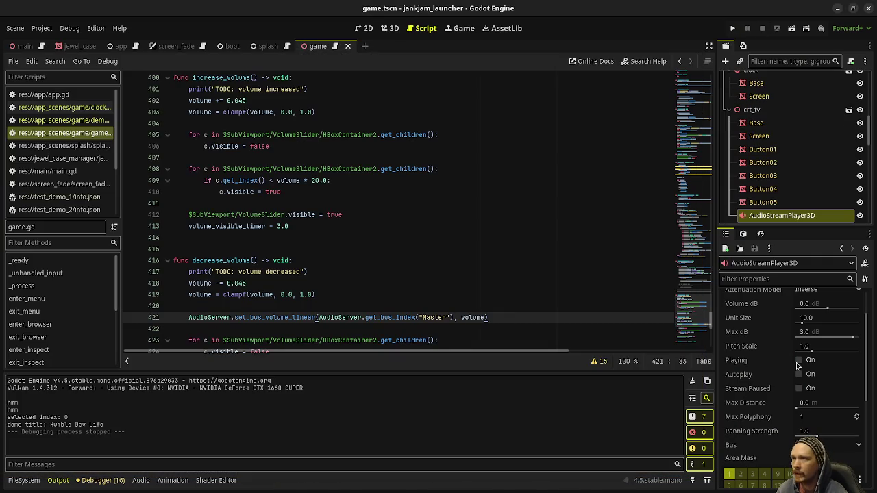
Enable Autoplay on the TV's audio player and run the project
{"action": "scroll", "coordinate": [781, 381], "scroll_direction": "down", "scroll_amount": 1}
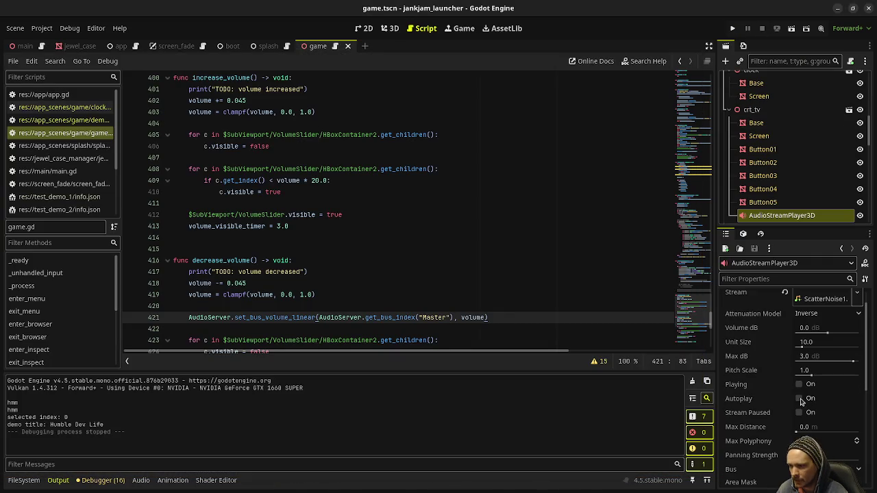
{"action": "left_click", "coordinate": [800, 398]}
{"action": "scroll", "coordinate": [748, 454], "scroll_direction": "down", "scroll_amount": 1}
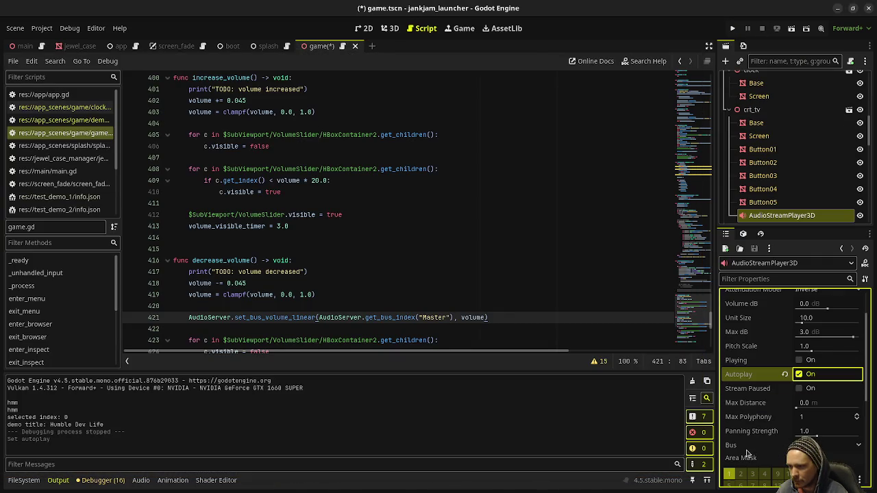
{"action": "left_click", "coordinate": [732, 29]}
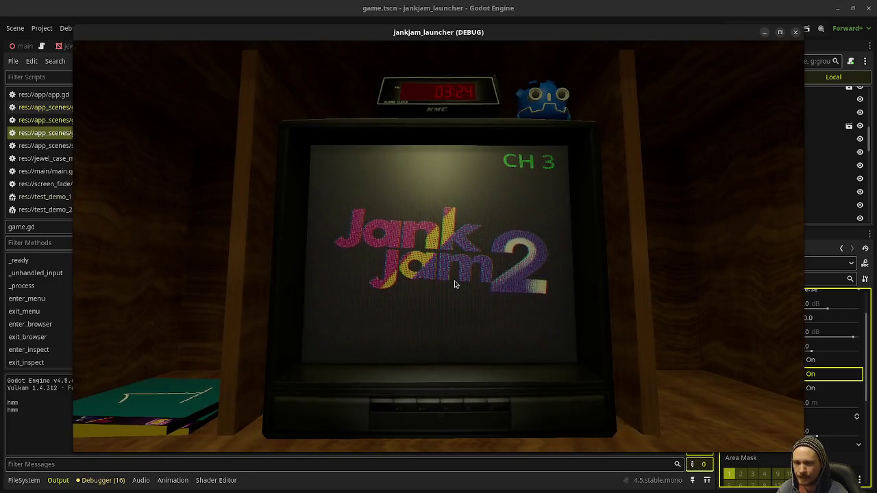
Turn the TV volume down eight steps, back up eight steps, then close the game
{"action": "left_click", "coordinate": [413, 406]}
{"action": "left_click", "coordinate": [413, 406]}
{"action": "left_click", "coordinate": [413, 406]}
{"action": "left_click", "coordinate": [413, 406]}
{"action": "left_click", "coordinate": [413, 407]}
{"action": "left_click", "coordinate": [413, 407]}
{"action": "left_click", "coordinate": [413, 406]}
{"action": "left_click", "coordinate": [413, 407]}
{"action": "left_click", "coordinate": [414, 406]}
{"action": "left_click", "coordinate": [413, 407]}
{"action": "left_click", "coordinate": [413, 406]}
{"action": "left_click", "coordinate": [413, 406]}
{"action": "left_click", "coordinate": [413, 407]}
{"action": "left_click", "coordinate": [413, 406]}
{"action": "left_click", "coordinate": [413, 406]}
{"action": "left_click", "coordinate": [414, 407]}
{"action": "left_click", "coordinate": [425, 403]}
{"action": "left_click", "coordinate": [426, 403]}
{"action": "left_click", "coordinate": [426, 404]}
{"action": "left_click", "coordinate": [426, 404]}
{"action": "left_click", "coordinate": [425, 404]}
{"action": "left_click", "coordinate": [425, 403]}
{"action": "left_click", "coordinate": [426, 404]}
{"action": "left_click", "coordinate": [426, 403]}
{"action": "left_click", "coordinate": [426, 404]}
{"action": "left_click", "coordinate": [425, 404]}
{"action": "left_click", "coordinate": [426, 403]}
{"action": "left_click", "coordinate": [425, 404]}
{"action": "left_click", "coordinate": [426, 404]}
{"action": "left_click", "coordinate": [425, 403]}
{"action": "left_click", "coordinate": [425, 403]}
{"action": "left_click", "coordinate": [425, 404]}
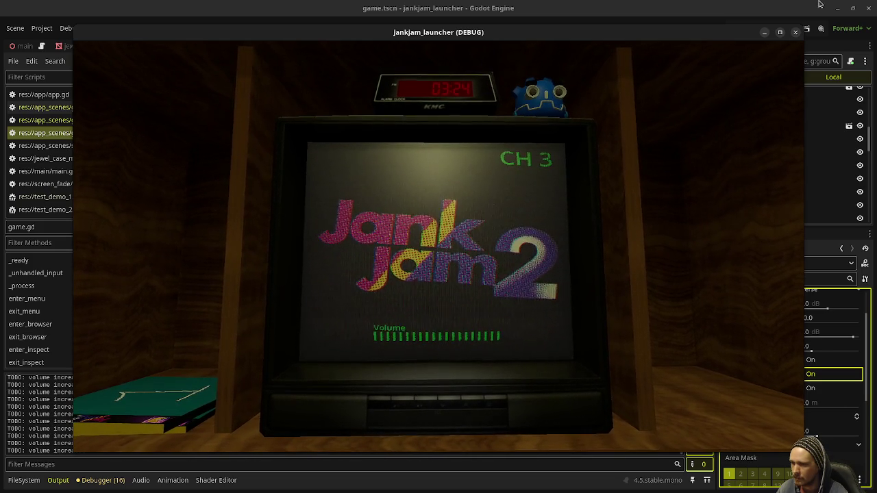
{"action": "left_click", "coordinate": [795, 33]}
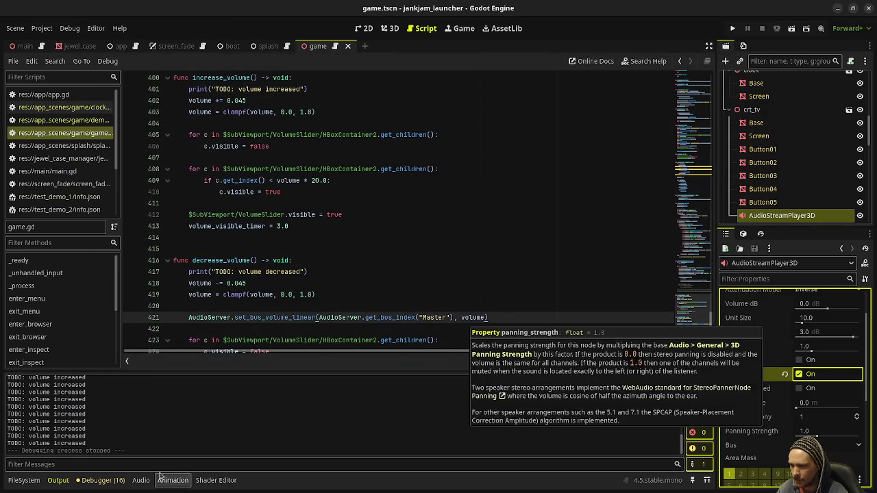
Reimport ScatterNoise1.mp3 from its FileSystem context menu
{"action": "left_click", "coordinate": [23, 481]}
{"action": "right_click", "coordinate": [140, 454]}
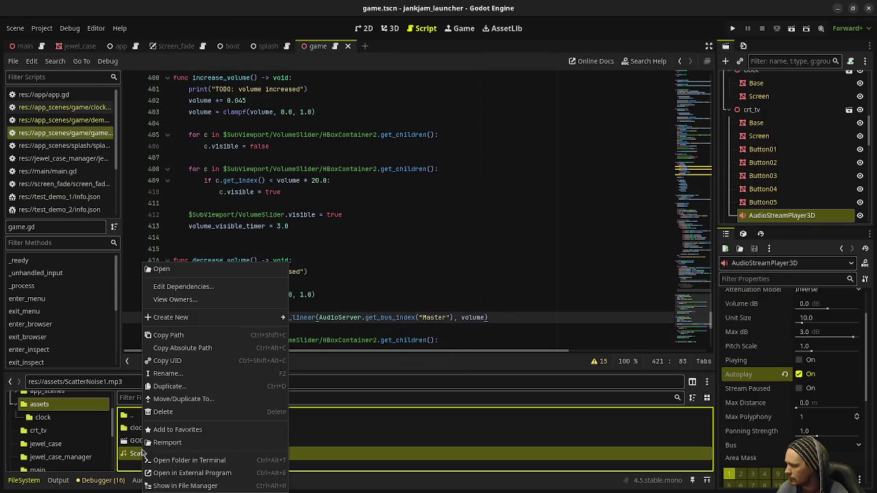
{"action": "left_click", "coordinate": [190, 443]}
{"action": "right_click", "coordinate": [160, 455]}
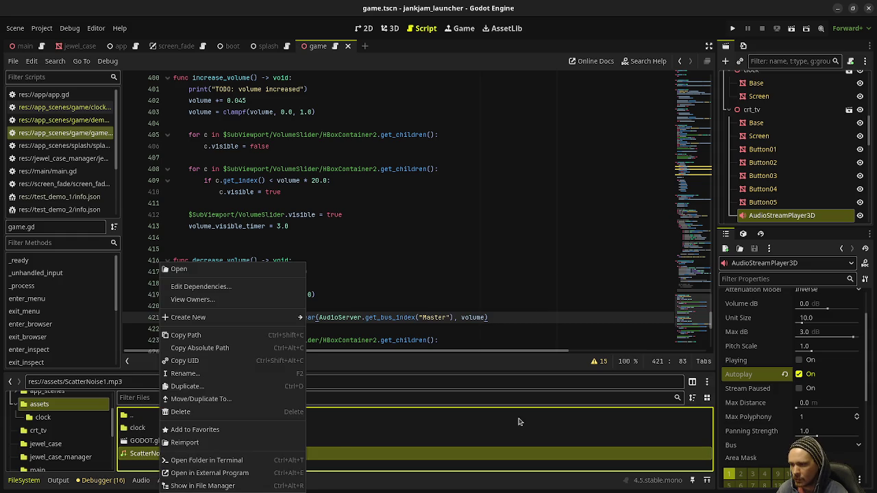
{"action": "left_click", "coordinate": [752, 348]}
{"action": "scroll", "coordinate": [751, 334], "scroll_direction": "up", "scroll_amount": 2}
{"action": "scroll", "coordinate": [751, 336], "scroll_direction": "down", "scroll_amount": 5}
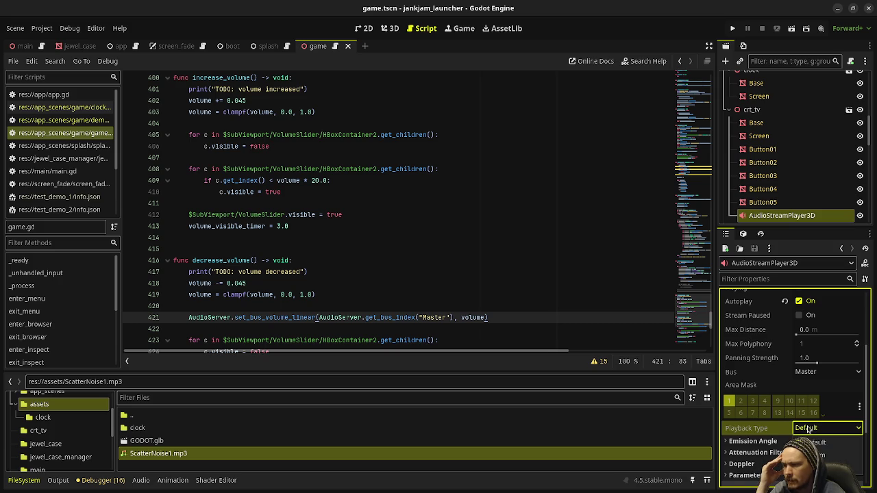
{"action": "scroll", "coordinate": [760, 418], "scroll_direction": "up", "scroll_amount": 4}
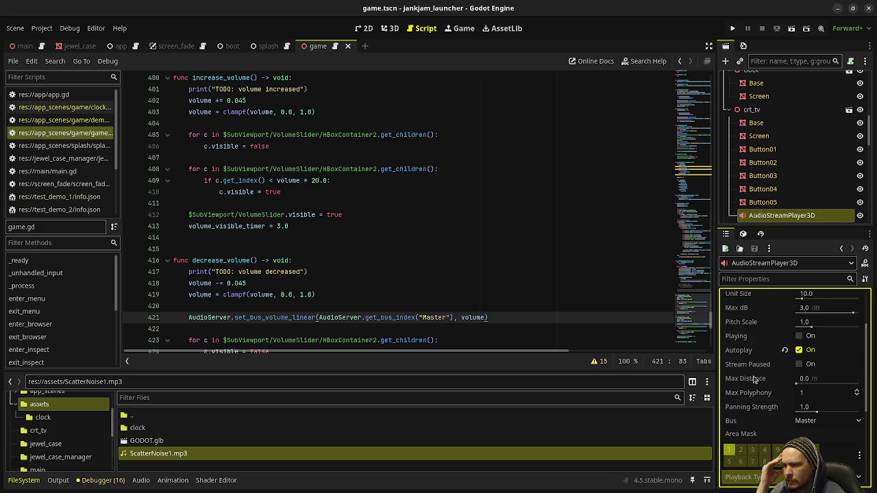
{"action": "scroll", "coordinate": [754, 379], "scroll_direction": "up", "scroll_amount": 1}
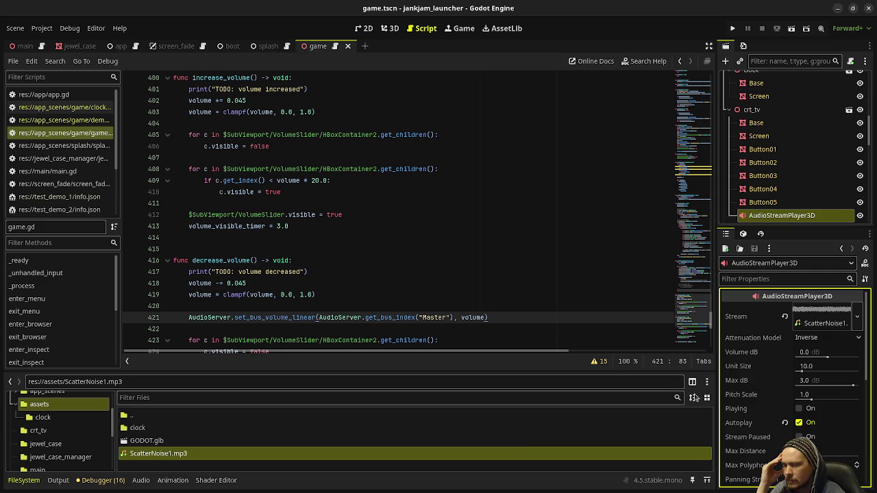
Enable Loop in ScatterNoise1.mp3's import settings, reimport it, and run the project
{"action": "right_click", "coordinate": [169, 456]}
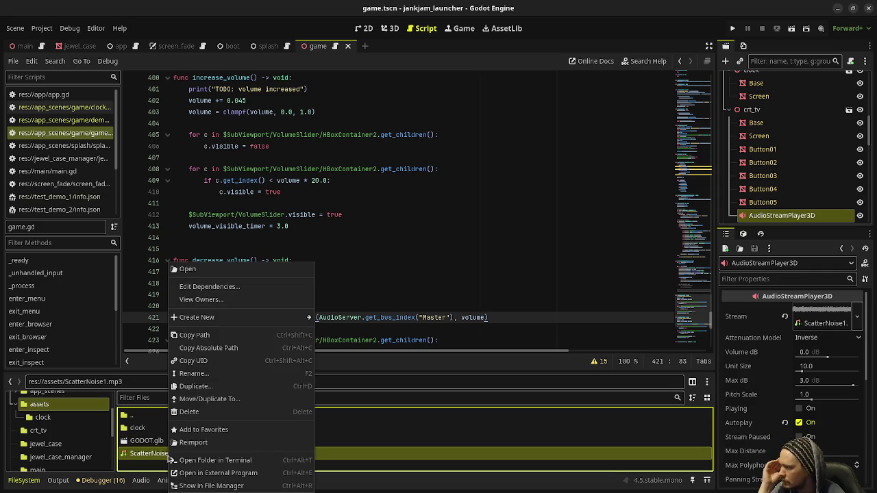
{"action": "left_click", "coordinate": [209, 269]}
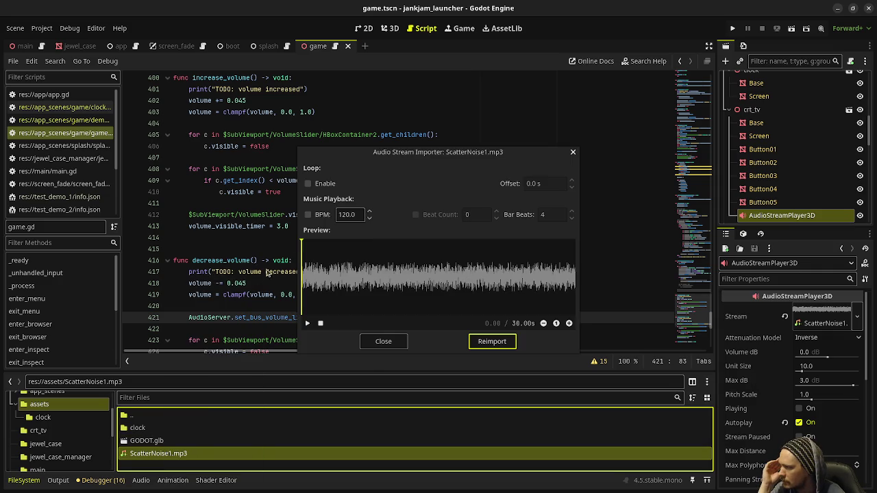
{"action": "left_click", "coordinate": [315, 184]}
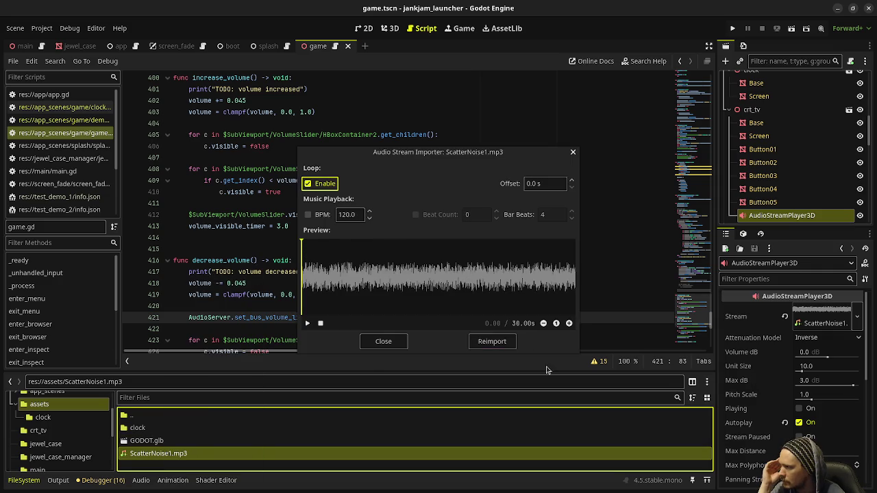
{"action": "left_click", "coordinate": [490, 340]}
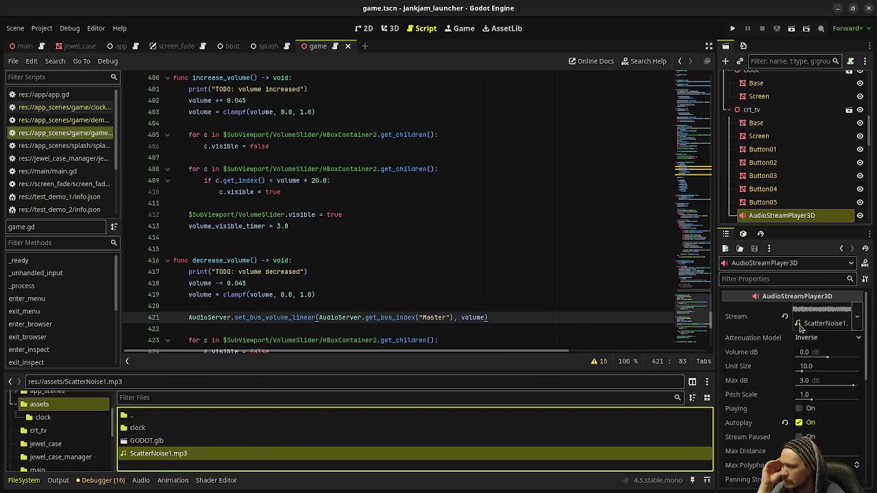
{"action": "key", "text": "F5"}
{"action": "key", "text": "F5"}
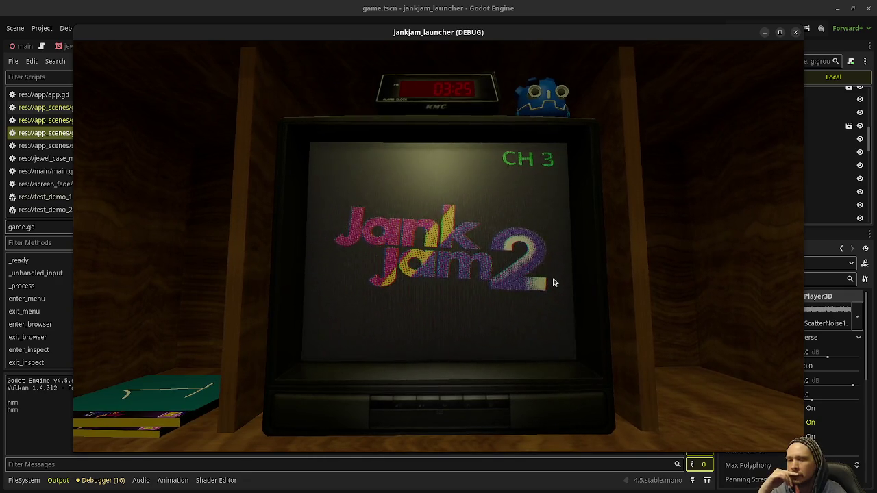
Lower the TV volume with seven down presses, raise it to full, then stop with F8
{"action": "left_click", "coordinate": [404, 403]}
{"action": "left_click", "coordinate": [404, 403]}
{"action": "left_click", "coordinate": [405, 403]}
{"action": "left_click", "coordinate": [404, 403]}
{"action": "left_click", "coordinate": [404, 404]}
{"action": "left_click", "coordinate": [404, 404]}
{"action": "left_click", "coordinate": [404, 404]}
{"action": "left_click", "coordinate": [405, 404]}
{"action": "left_click", "coordinate": [404, 404]}
{"action": "left_click", "coordinate": [404, 403]}
{"action": "left_click", "coordinate": [404, 403]}
{"action": "left_click", "coordinate": [427, 405]}
{"action": "left_click", "coordinate": [428, 404]}
{"action": "left_click", "coordinate": [428, 406]}
{"action": "left_click", "coordinate": [428, 405]}
{"action": "left_click", "coordinate": [429, 406]}
{"action": "left_click", "coordinate": [428, 406]}
{"action": "left_click", "coordinate": [428, 405]}
{"action": "left_click", "coordinate": [428, 406]}
{"action": "left_click", "coordinate": [429, 406]}
{"action": "left_click", "coordinate": [428, 405]}
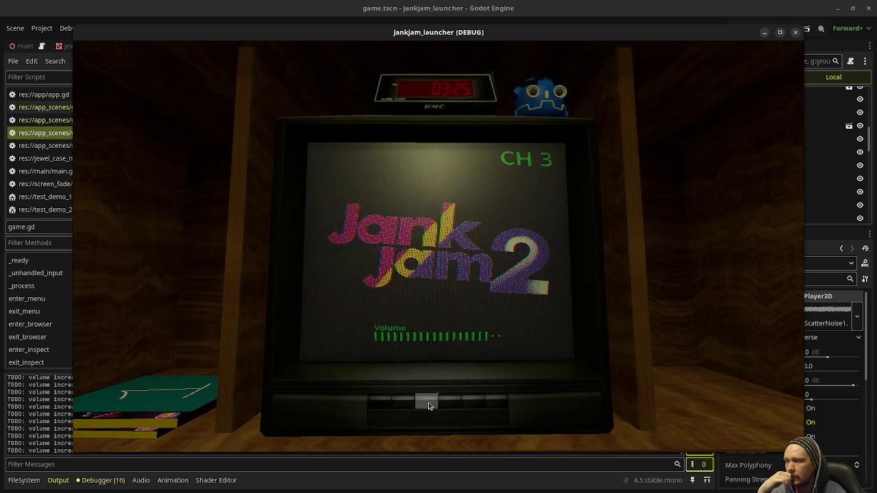
{"action": "left_click", "coordinate": [428, 403]}
{"action": "left_click", "coordinate": [428, 403]}
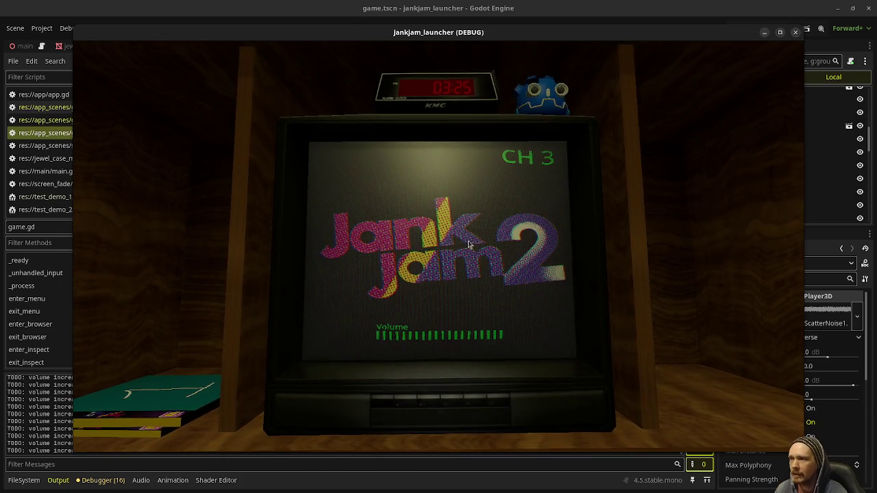
{"action": "key", "text": "F8"}
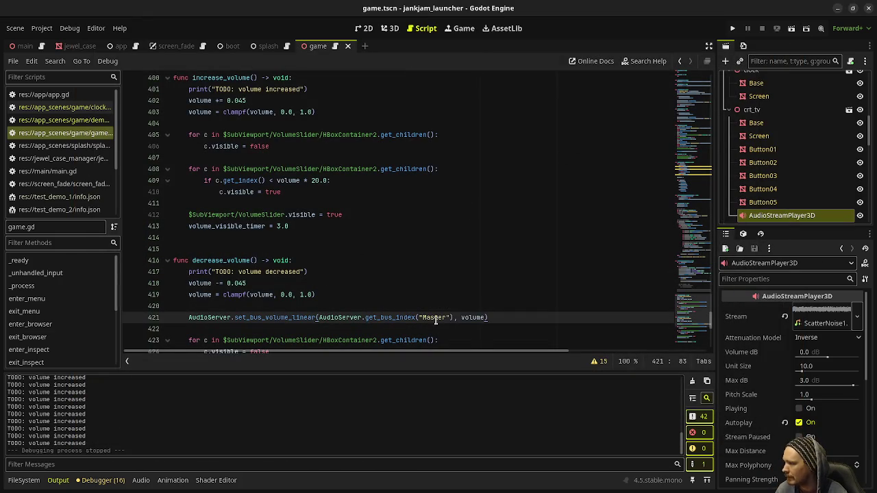
Copy the AudioServer bus-volume line 421 into increase_volume after line 403, then save and run
{"action": "left_click_drag", "start_coordinate": [485, 318], "coordinate": [187, 320]}
{"action": "key", "text": "ctrl+c"}
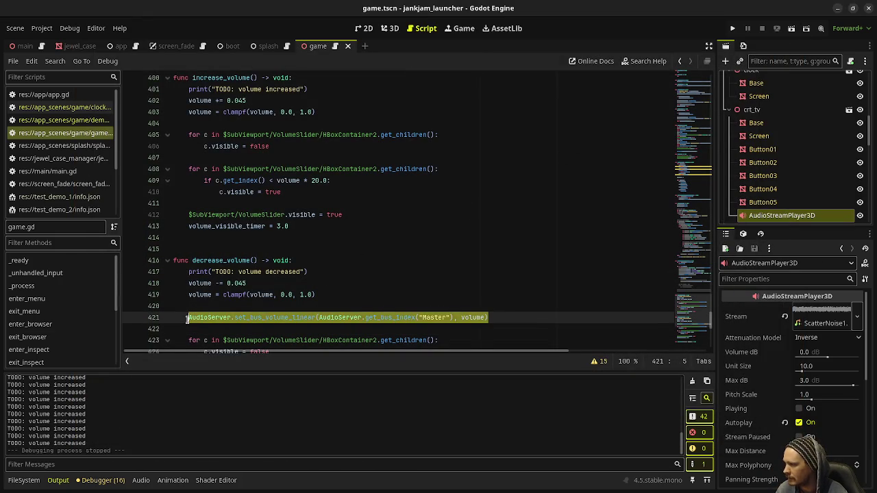
{"action": "scroll", "coordinate": [226, 289], "scroll_direction": "down", "scroll_amount": 8}
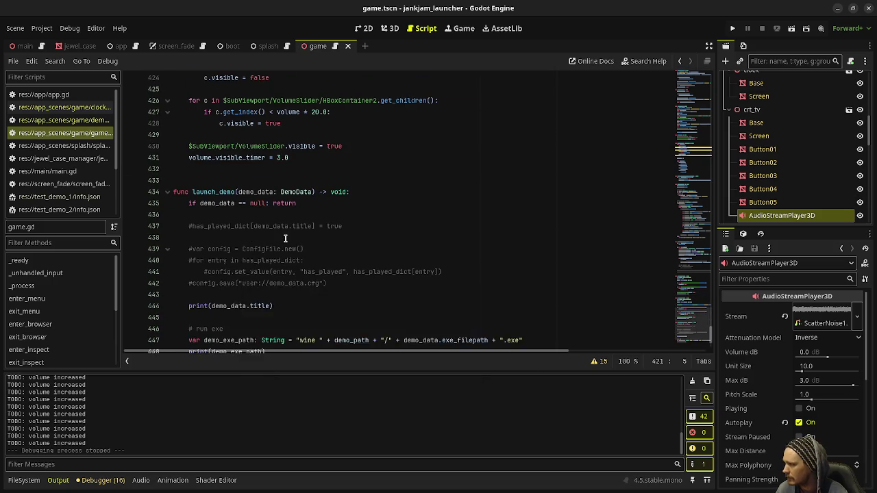
{"action": "scroll", "coordinate": [289, 234], "scroll_direction": "up", "scroll_amount": 6}
{"action": "scroll", "coordinate": [289, 234], "scroll_direction": "up", "scroll_amount": 3}
{"action": "left_click", "coordinate": [350, 147]}
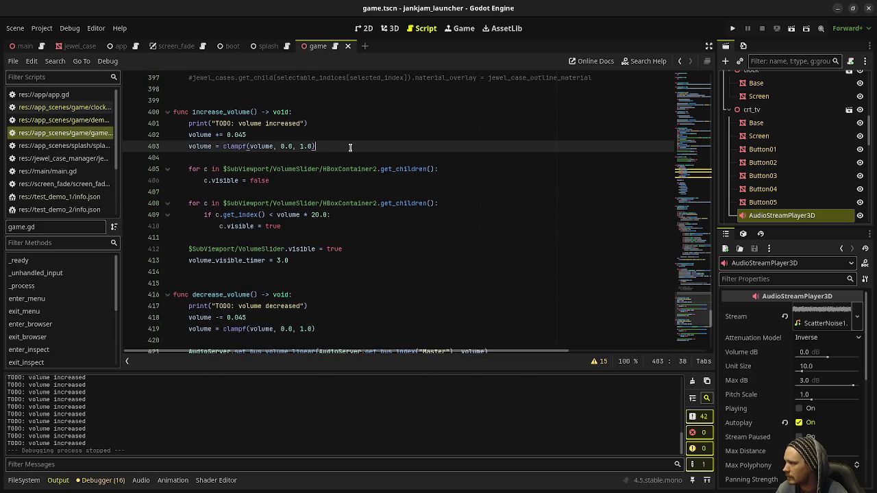
{"action": "key", "text": "Return"}
{"action": "key", "text": "Return"}
{"action": "key", "text": "ctrl+v"}
{"action": "key", "text": "F5"}
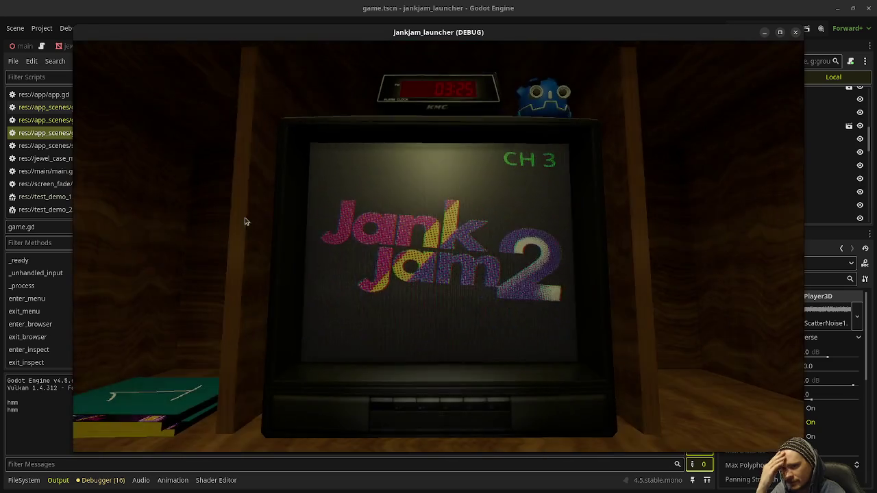
Use the TV volume buttons in the running game to change the meter, then stop with F8
{"action": "left_click", "coordinate": [407, 409]}
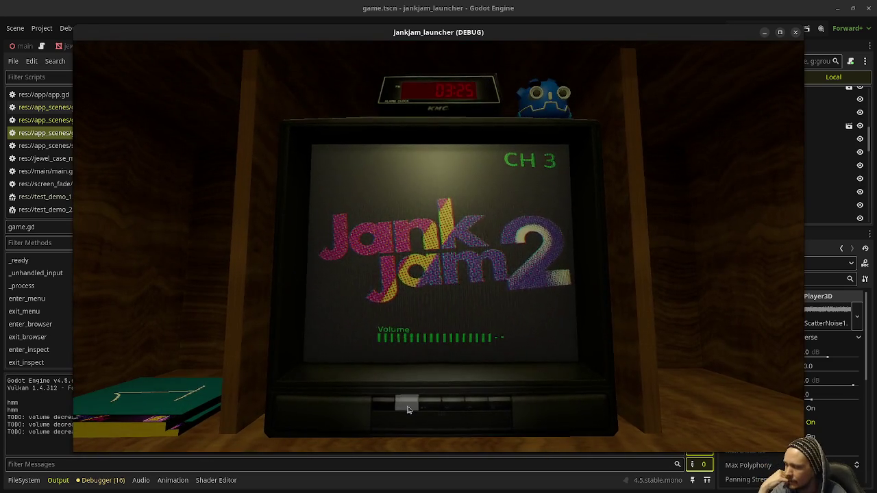
{"action": "left_click_drag", "start_coordinate": [407, 409], "coordinate": [425, 405]}
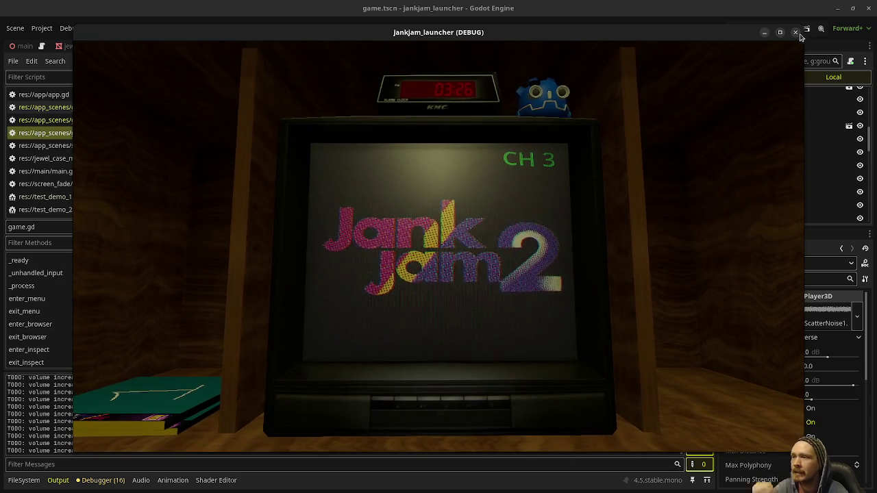
{"action": "key", "text": "F8"}
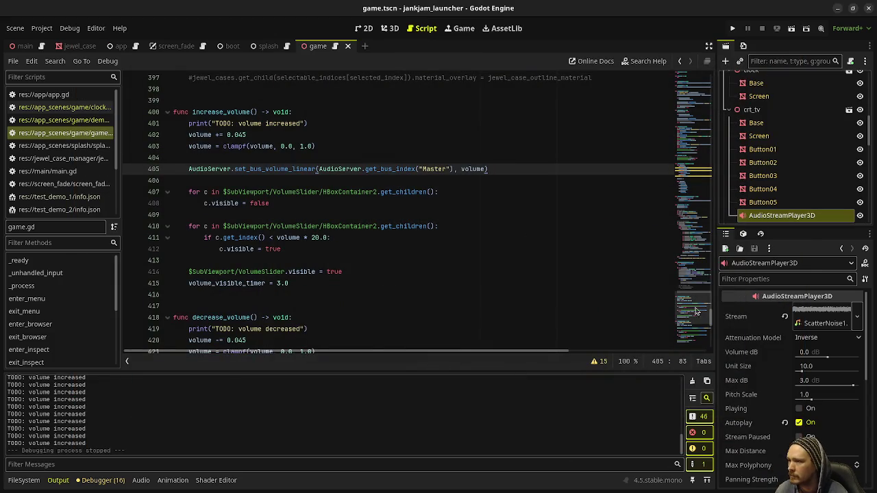
Add the comment 'add text prompts when hovering over tv button' below line 14 of game.gd and save
{"action": "scroll", "coordinate": [695, 286], "scroll_direction": "up", "scroll_amount": 20}
{"action": "scroll", "coordinate": [309, 248], "scroll_direction": "up", "scroll_amount": 5}
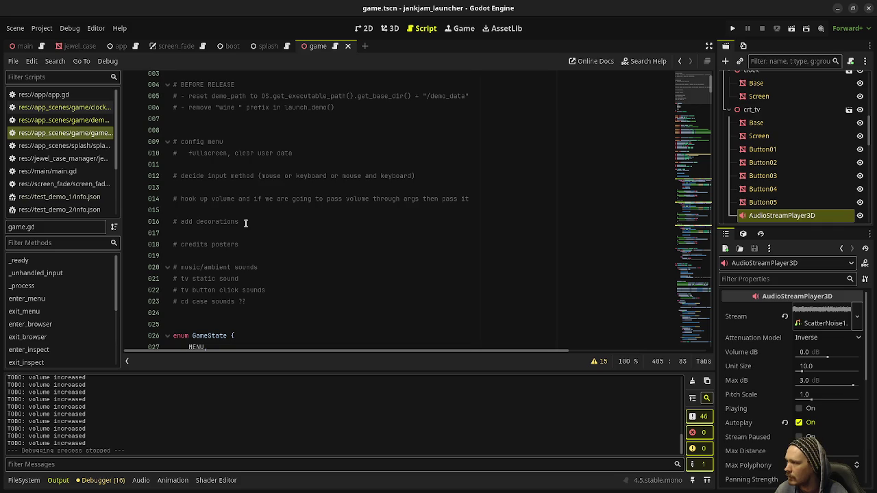
{"action": "left_click", "coordinate": [495, 200]}
{"action": "left_click_drag", "start_coordinate": [495, 200], "coordinate": [330, 198]}
{"action": "left_click", "coordinate": [507, 203]}
{"action": "key", "text": "Return"}
{"action": "key", "text": "Return"}
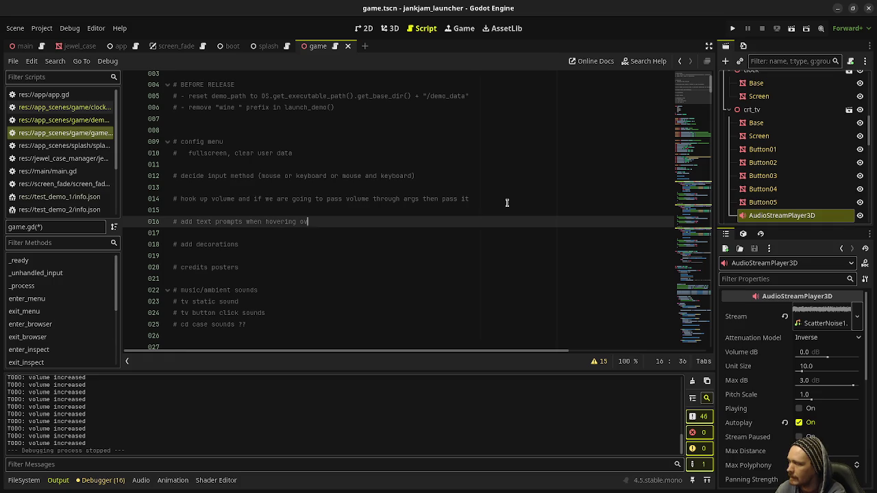
{"action": "key", "text": "ctrl+s"}
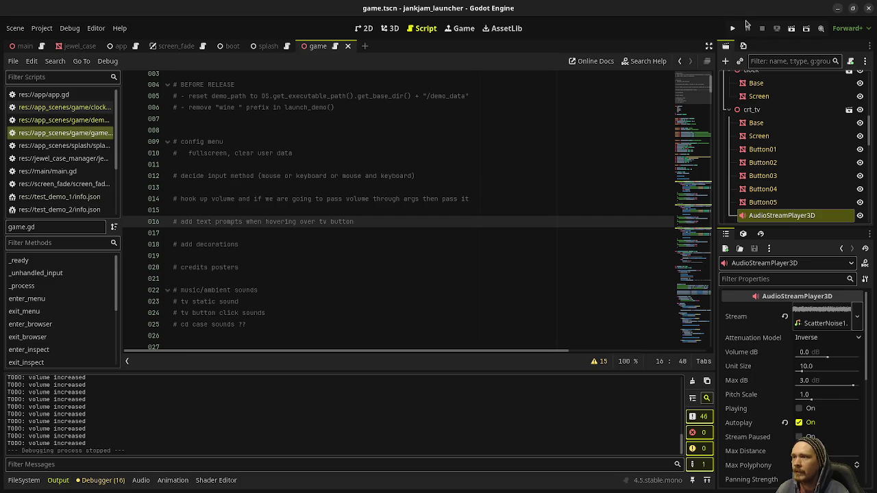
{"action": "left_click", "coordinate": [732, 29]}
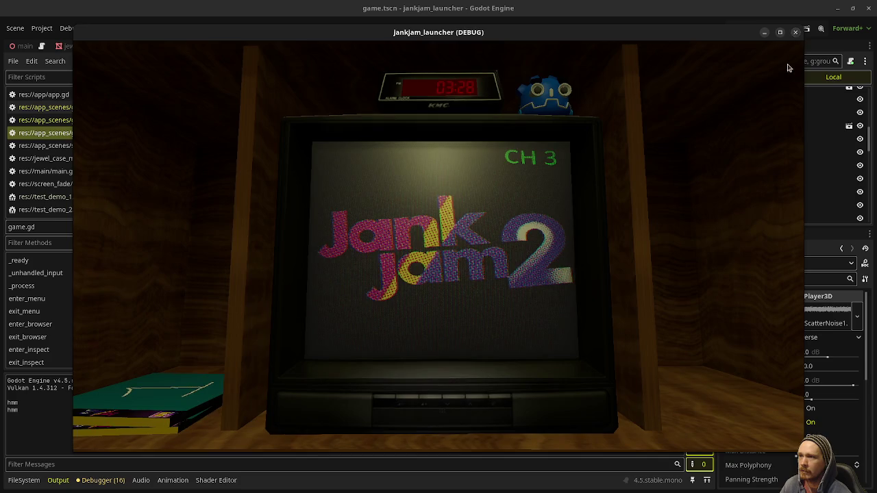
{"action": "left_click", "coordinate": [795, 32]}
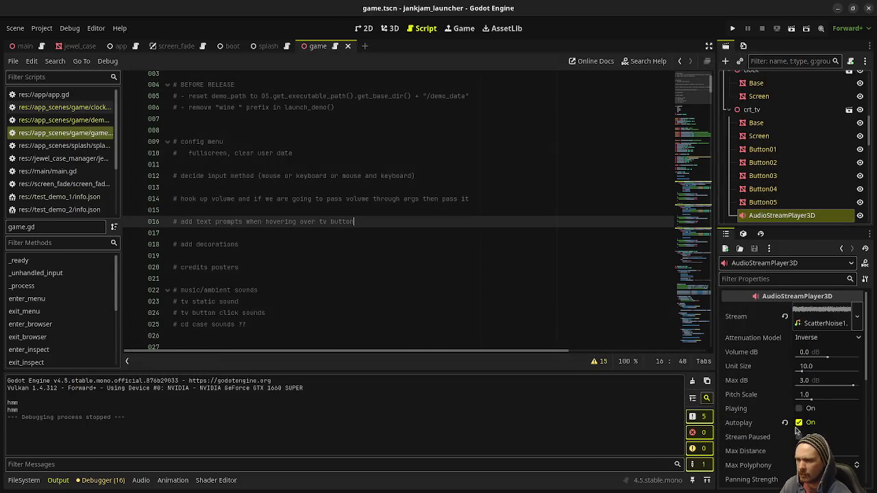
{"action": "left_click", "coordinate": [799, 423]}
Save the scene and run the project to test it without autoplaying audio
{"action": "left_click", "coordinate": [732, 28]}
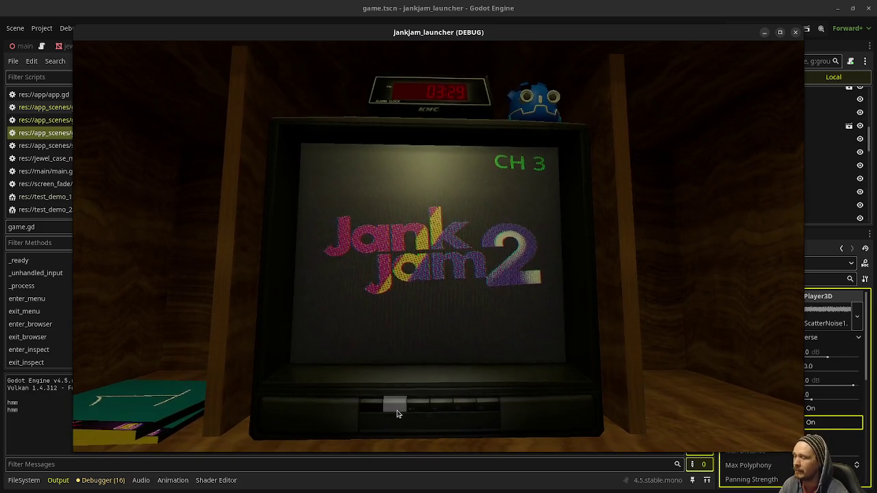
Press the TV's front button, glance at the case stack, then pick the green '2' game case
{"action": "left_click", "coordinate": [484, 407]}
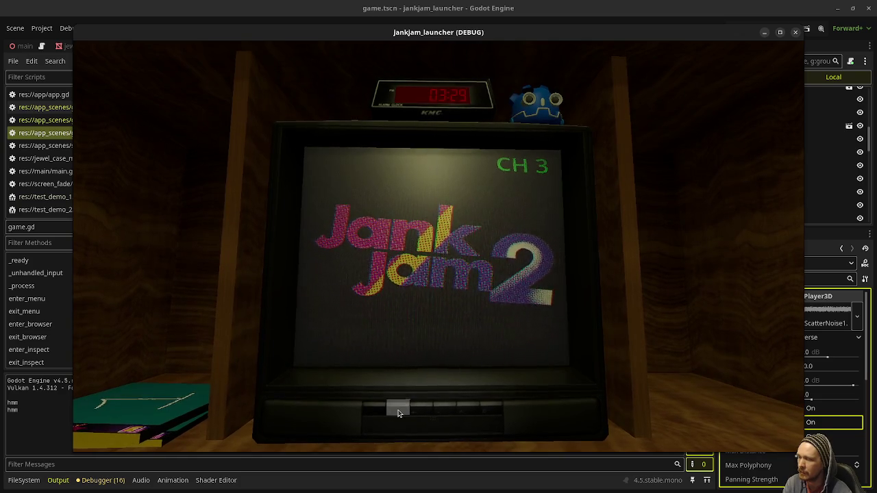
{"action": "left_click", "coordinate": [386, 411]}
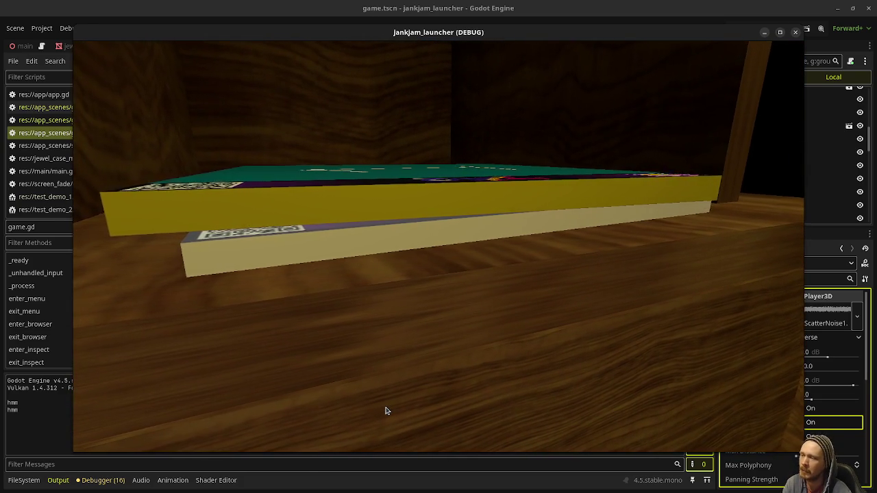
{"action": "right_click", "coordinate": [386, 411]}
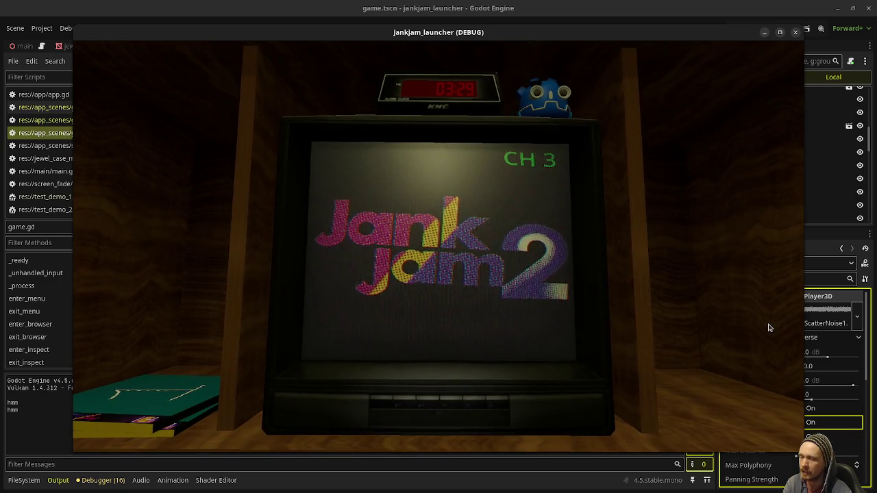
{"action": "left_click", "coordinate": [192, 391]}
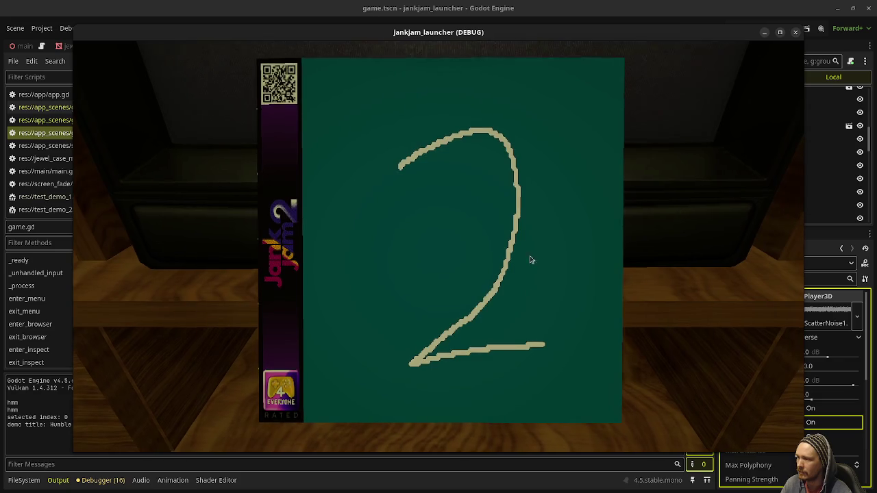
{"action": "right_click", "coordinate": [576, 253]}
{"action": "left_click", "coordinate": [411, 221]}
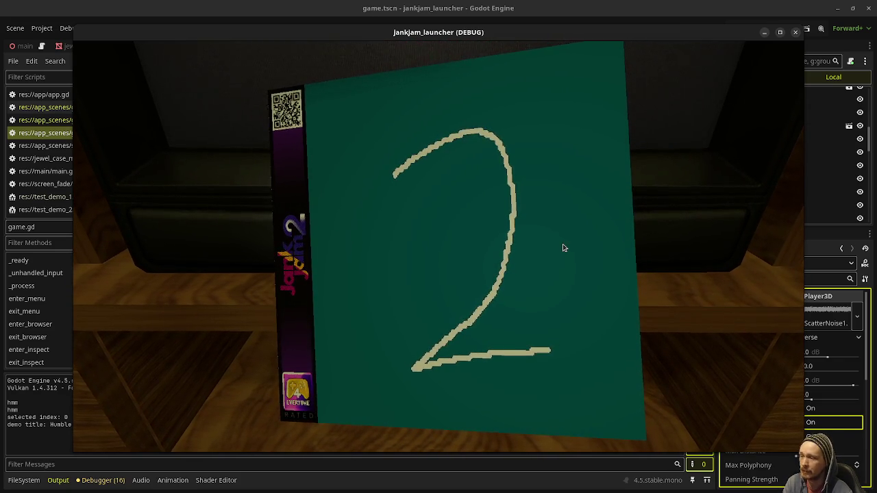
{"action": "mouse_move", "coordinate": [563, 248]}
{"action": "left_mouse_down"}
{"action": "mouse_move", "coordinate": [397, 249]}
{"action": "mouse_move", "coordinate": [575, 260]}
{"action": "left_mouse_up"}
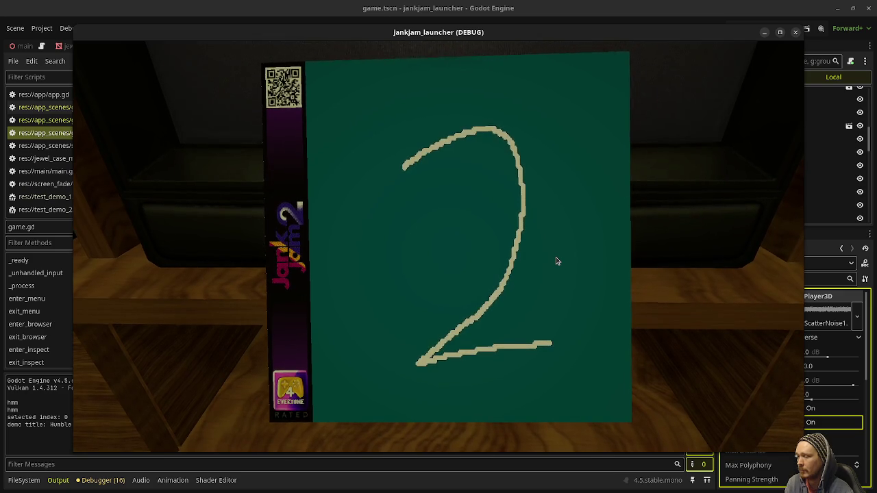
{"action": "key", "text": "Escape"}
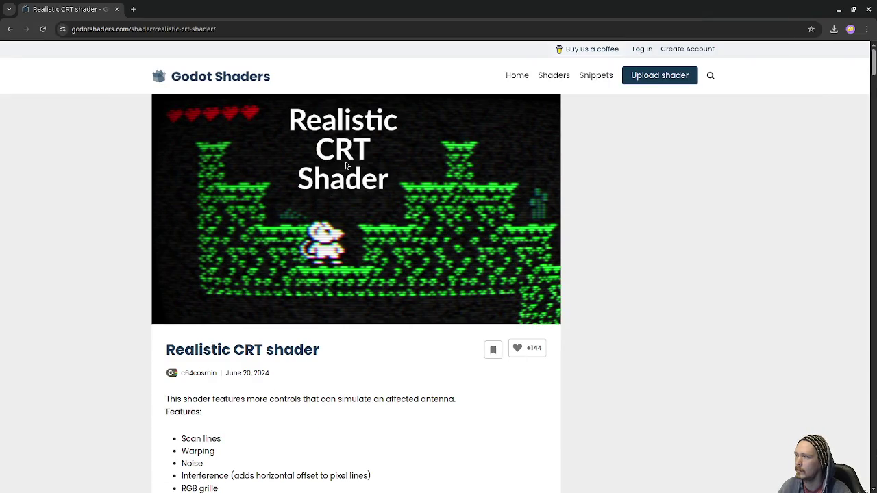
Scroll through the Realistic CRT shader's feature list and shader code
{"action": "scroll", "coordinate": [602, 305], "scroll_direction": "down", "scroll_amount": 4}
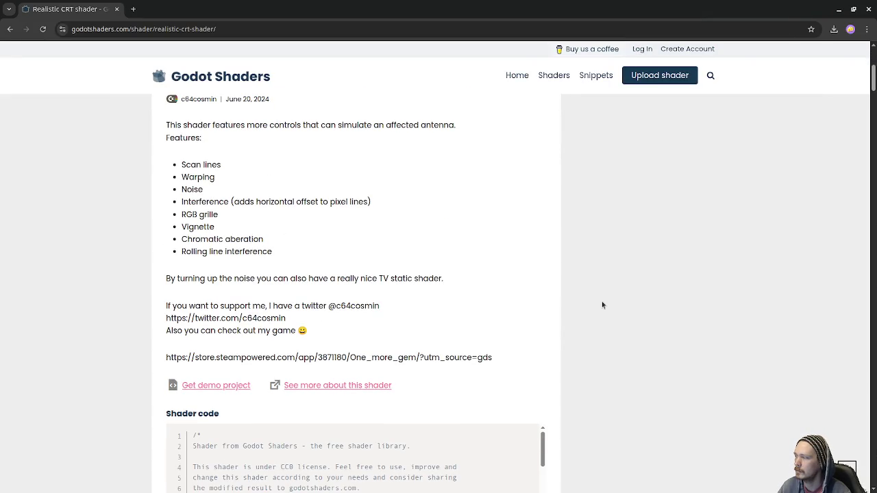
{"action": "scroll", "coordinate": [602, 305], "scroll_direction": "down", "scroll_amount": 3}
{"action": "scroll", "coordinate": [602, 302], "scroll_direction": "up", "scroll_amount": 6}
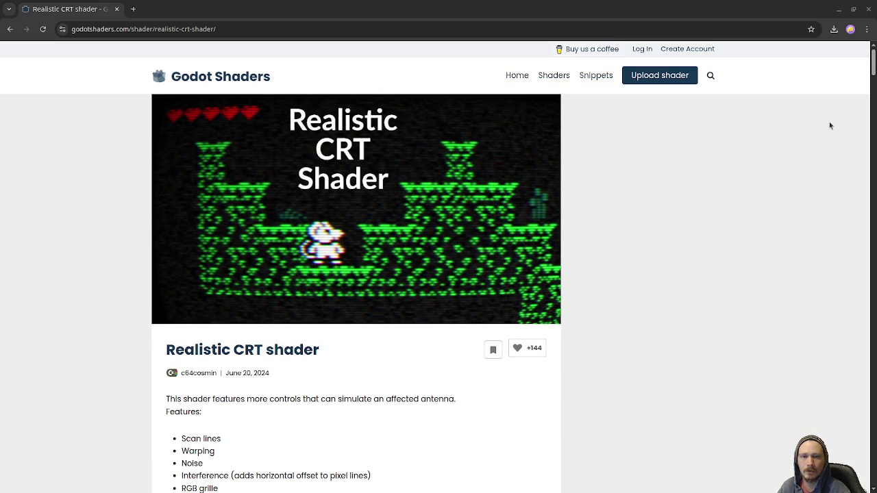
Close the shader page and stop the running jankjam_launcher debug game
{"action": "left_click", "coordinate": [117, 9]}
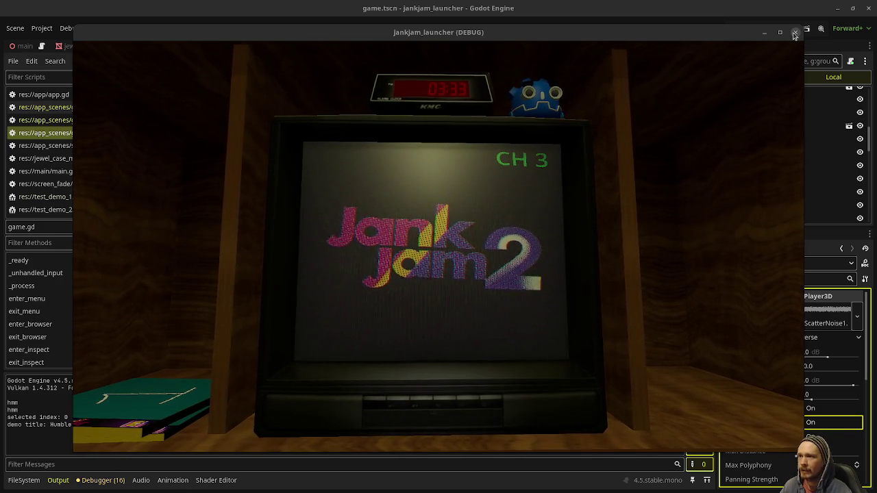
{"action": "left_click", "coordinate": [795, 34]}
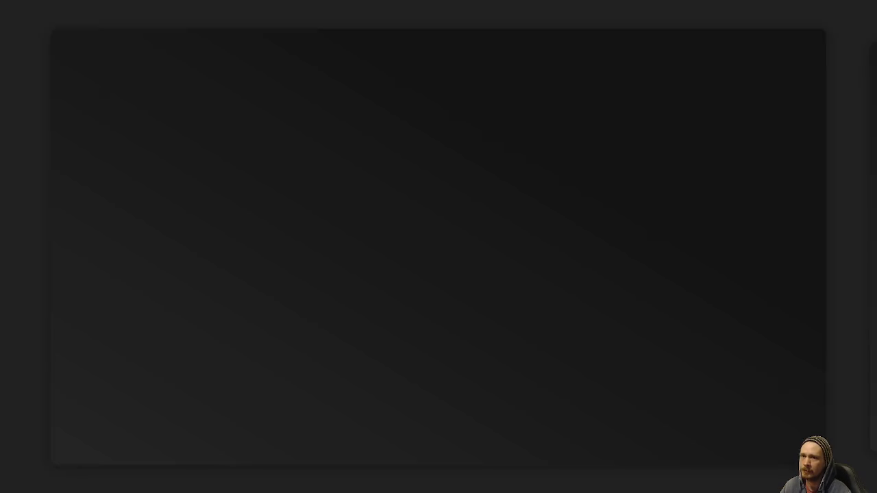
{"action": "key", "text": "Escape"}
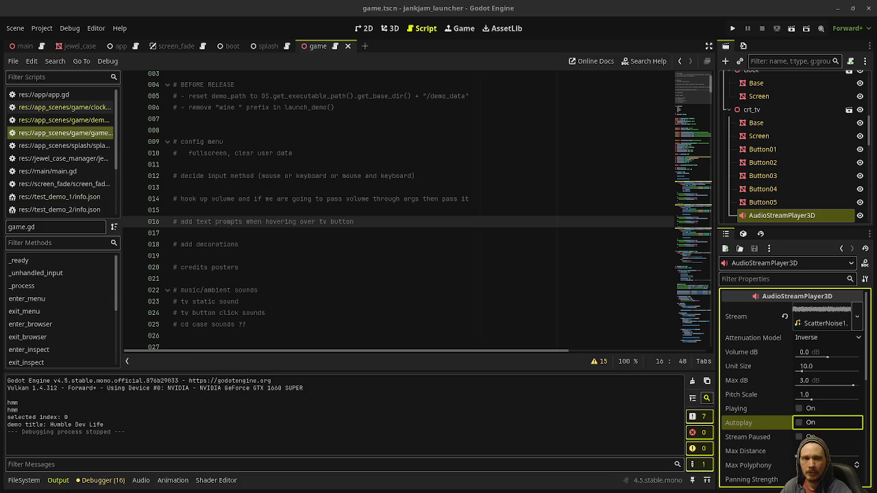
{"action": "key", "text": "alt+Tab"}
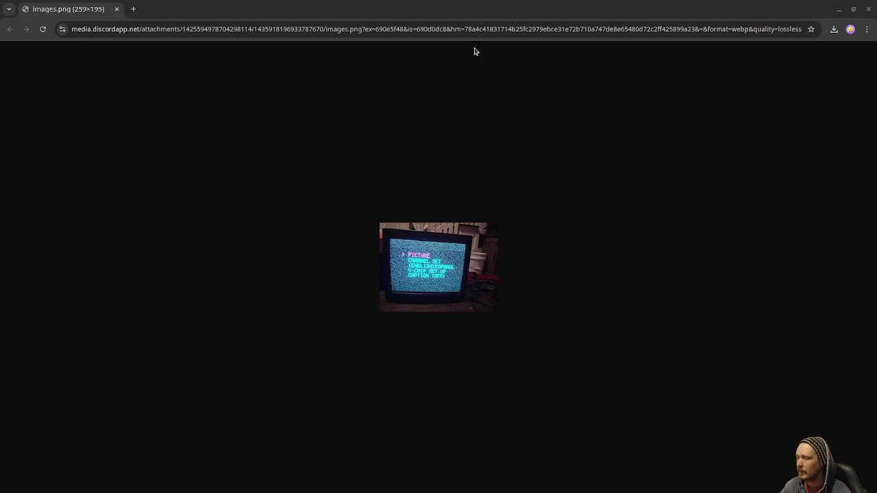
{"action": "left_click", "coordinate": [839, 9]}
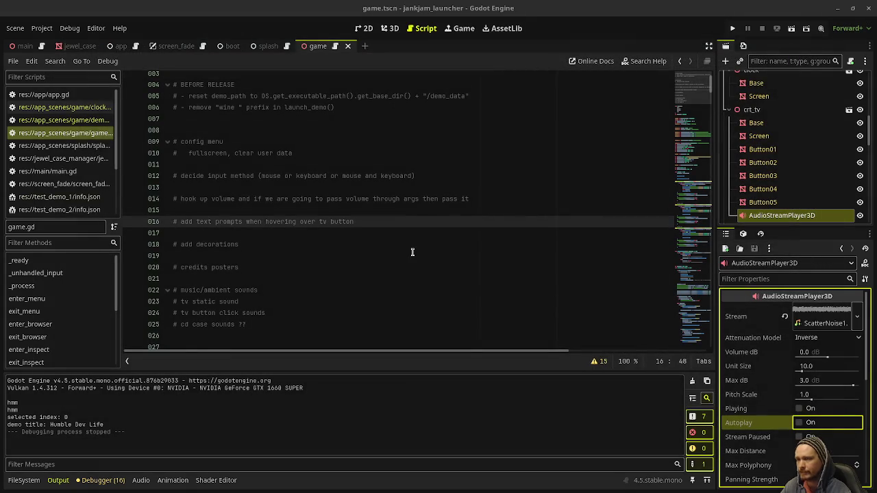
{"action": "left_click", "coordinate": [419, 274]}
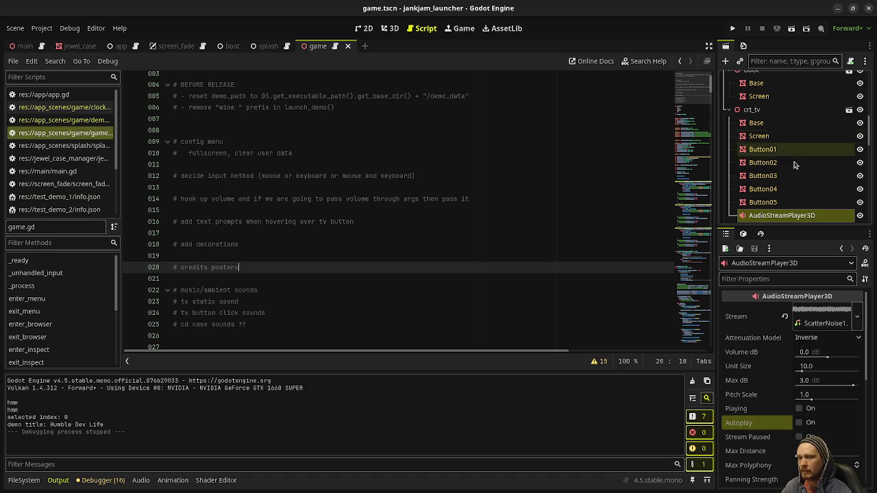
Leave game.gd and show the TV scene in the 3D workspace
{"action": "scroll", "coordinate": [753, 185], "scroll_direction": "down", "scroll_amount": 5}
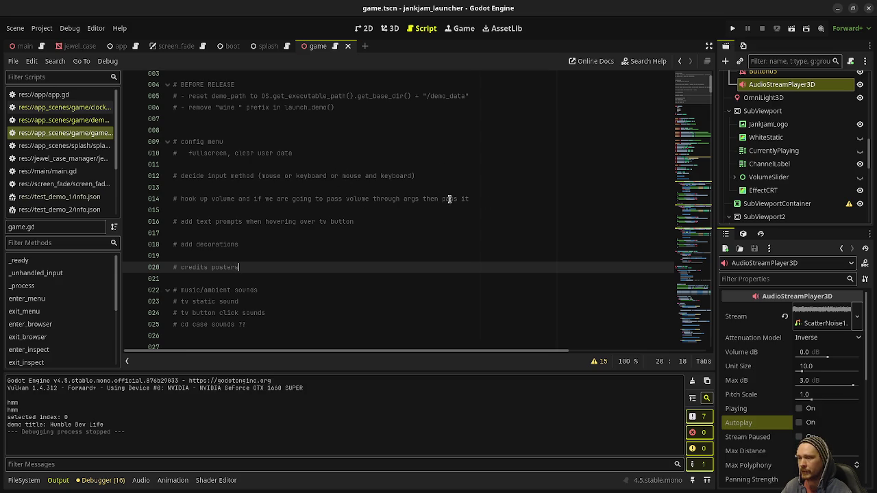
{"action": "left_click", "coordinate": [390, 28]}
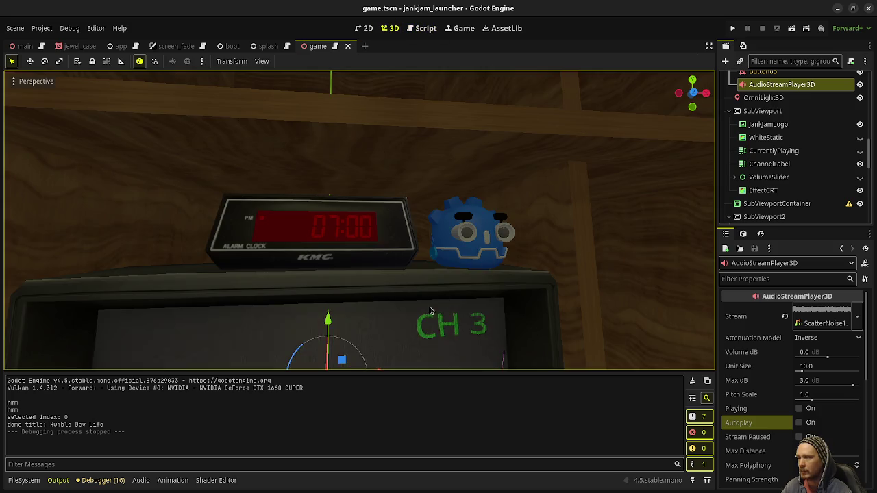
Zoom out in the 3D viewport of the game scene
{"action": "scroll", "coordinate": [346, 345], "scroll_direction": "down", "scroll_amount": 5}
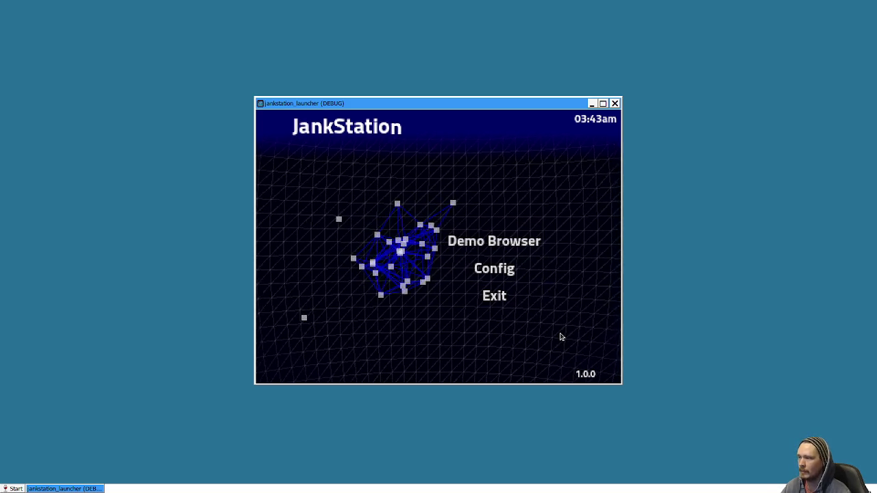
Launch Emo Quest: Untold from the Demo Browser and move its window out of fullscreen
{"action": "left_click", "coordinate": [519, 243]}
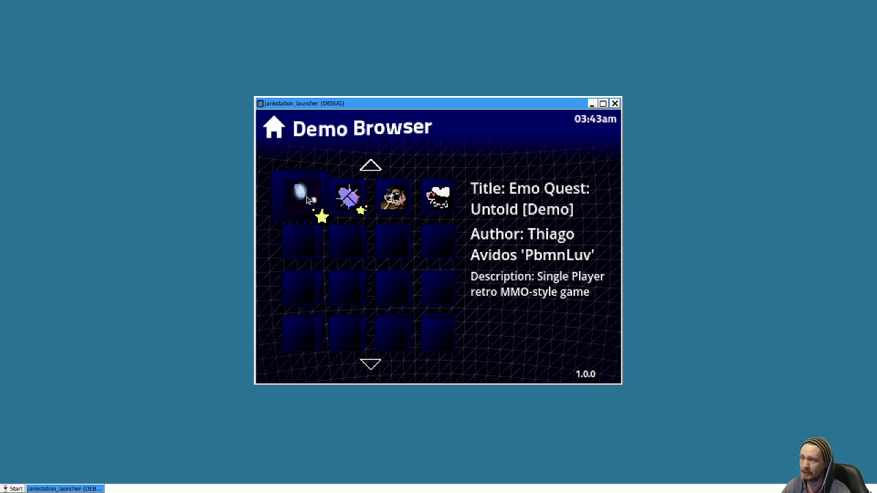
{"action": "left_click", "coordinate": [306, 198]}
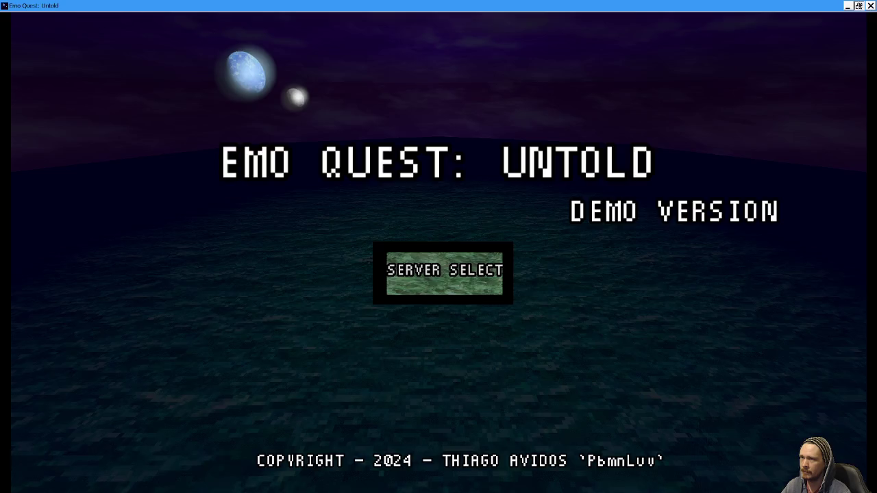
{"action": "left_click", "coordinate": [859, 5]}
{"action": "left_click_drag", "start_coordinate": [597, 92], "coordinate": [579, 250]}
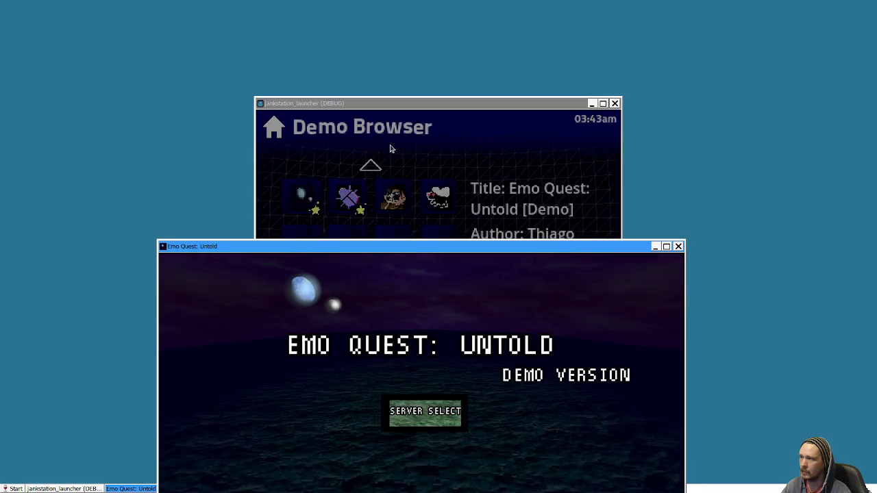
{"action": "mouse_move", "coordinate": [470, 252]}
{"action": "left_mouse_down"}
{"action": "mouse_move", "coordinate": [500, 323]}
{"action": "mouse_move", "coordinate": [472, 137]}
{"action": "left_mouse_up"}
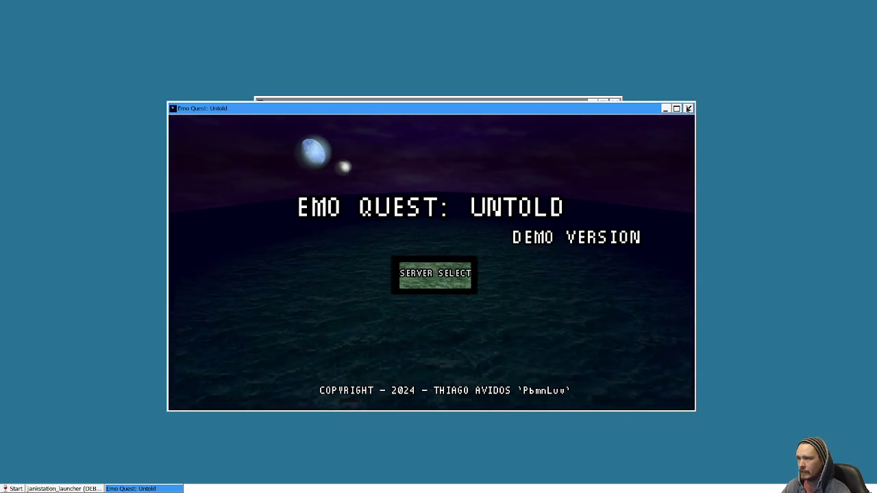
Close Emo Quest, return to the launcher's Home menu, and exit the launcher
{"action": "left_click", "coordinate": [688, 110]}
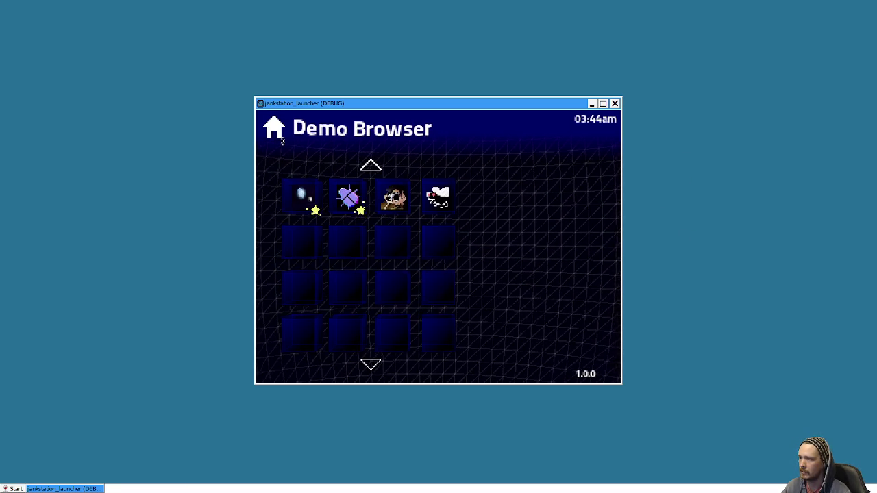
{"action": "left_click", "coordinate": [275, 129]}
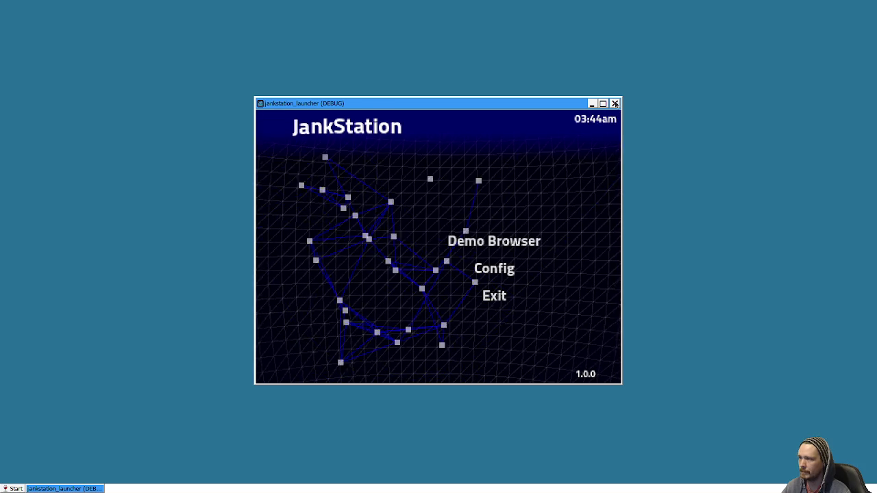
{"action": "left_click", "coordinate": [501, 294]}
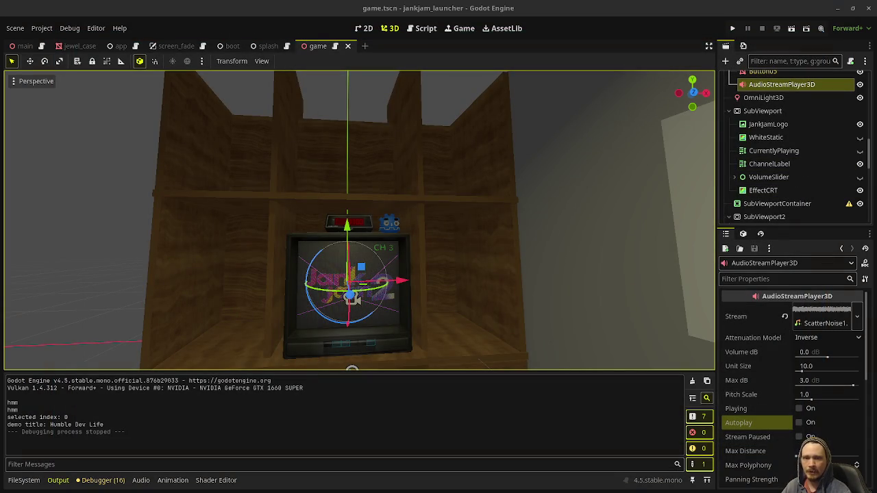
Run the project with F5 to open the Jankjam launcher debug window
{"action": "key", "text": "super"}
{"action": "key", "text": "super"}
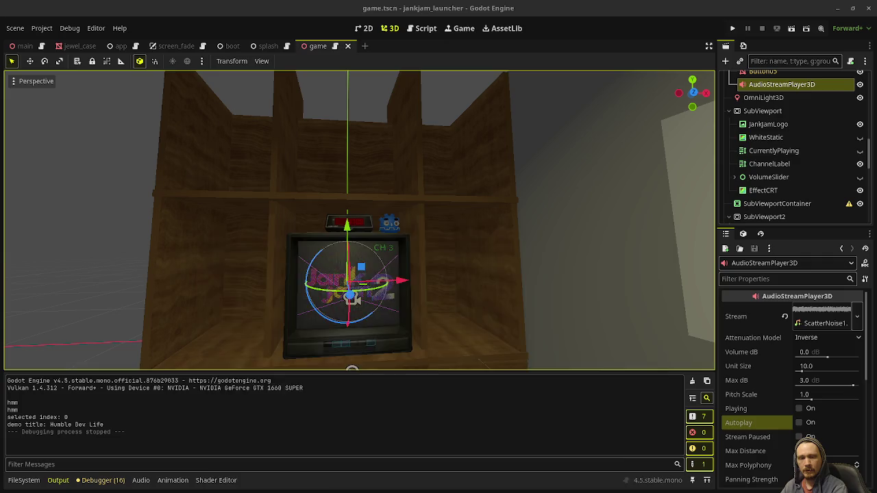
{"action": "key", "text": "F5"}
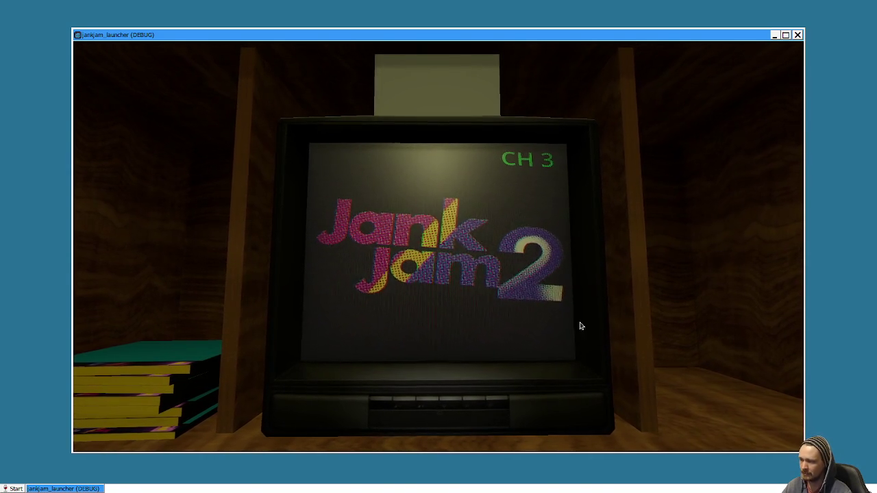
Raise and lower the TV volume, then zoom in on the stacked game cases
{"action": "left_click", "coordinate": [414, 407]}
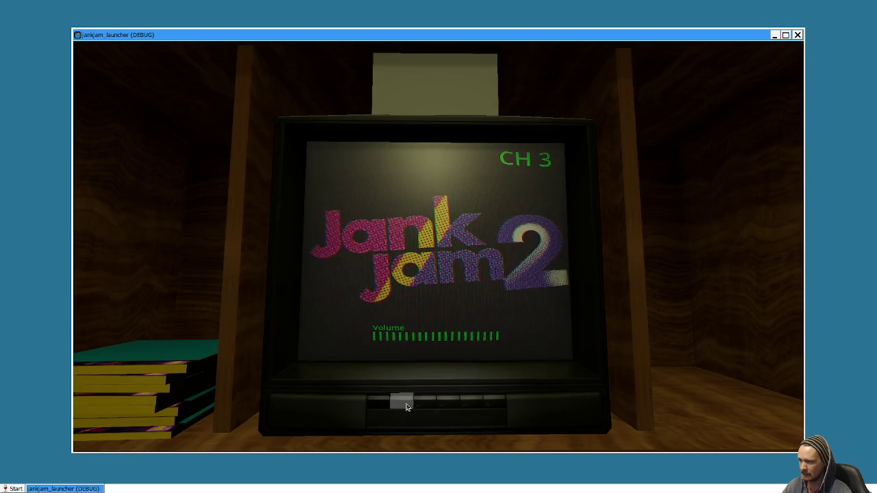
{"action": "scroll", "coordinate": [406, 407], "scroll_direction": "down", "scroll_amount": 5}
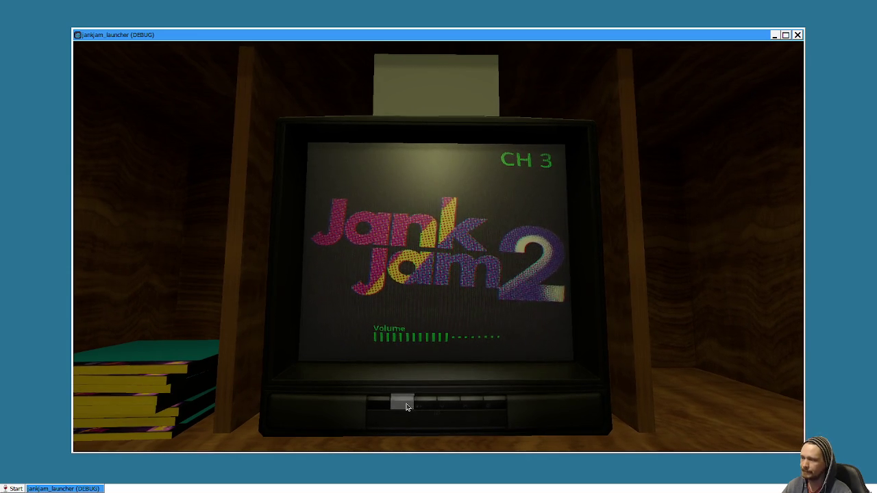
{"action": "scroll", "coordinate": [424, 405], "scroll_direction": "up", "scroll_amount": 3}
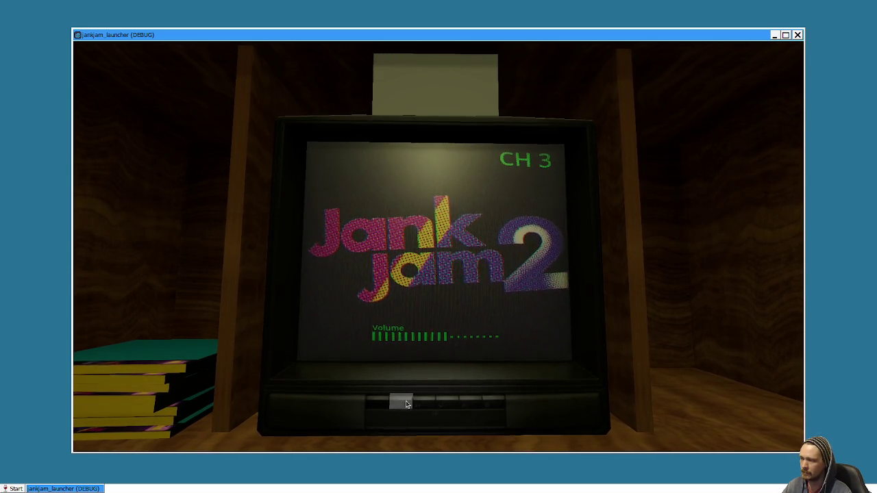
{"action": "scroll", "coordinate": [404, 405], "scroll_direction": "up", "scroll_amount": 9}
{"action": "scroll", "coordinate": [401, 405], "scroll_direction": "down", "scroll_amount": 7}
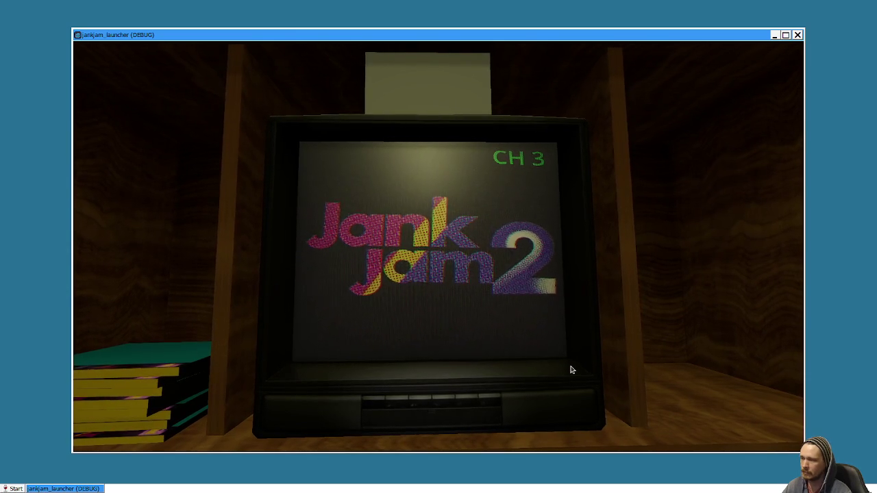
{"action": "left_click", "coordinate": [432, 292]}
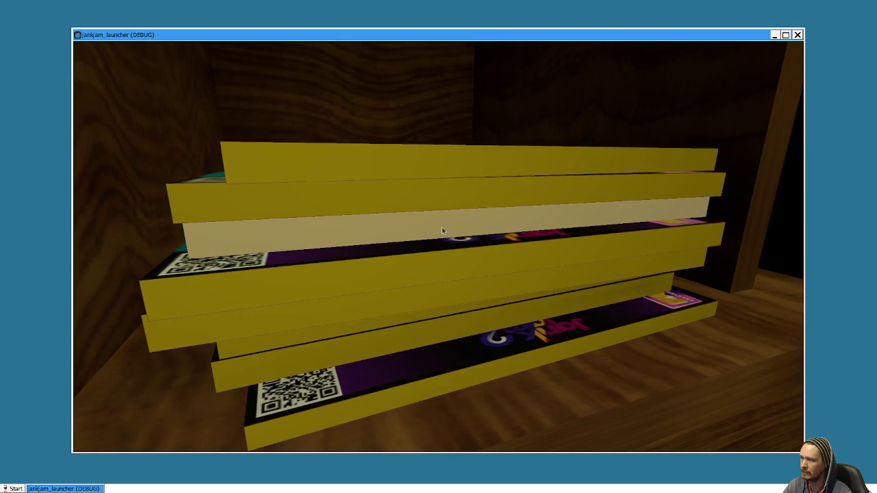
Pull out the green '2' case, rotate it to inspect, and launch Humble Dev Life
{"action": "scroll", "coordinate": [345, 315], "scroll_direction": "down", "scroll_amount": 2}
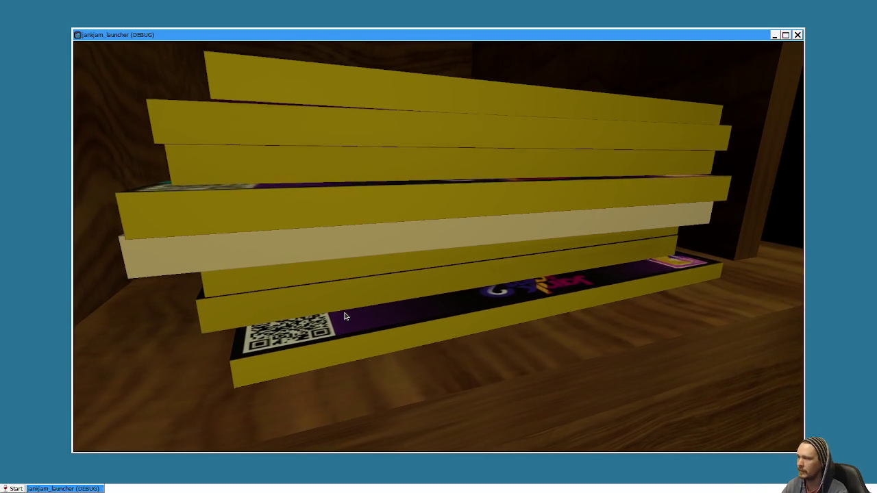
{"action": "scroll", "coordinate": [398, 245], "scroll_direction": "up", "scroll_amount": 2}
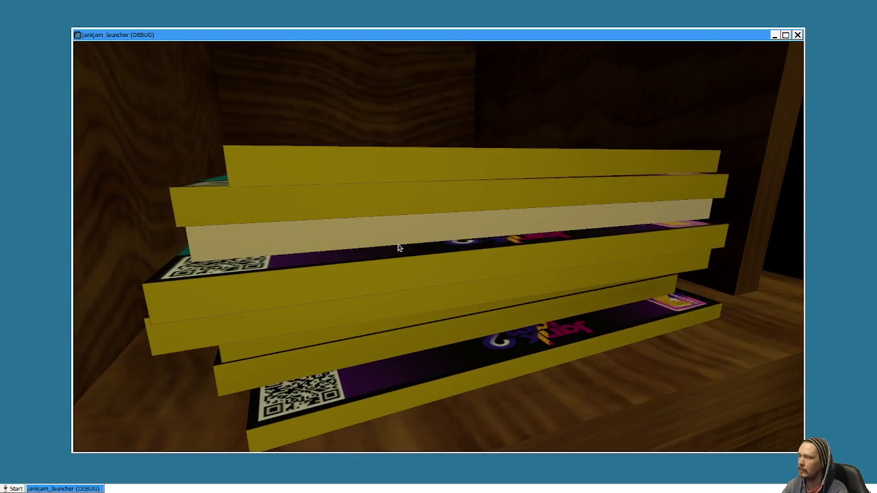
{"action": "left_click", "coordinate": [398, 248]}
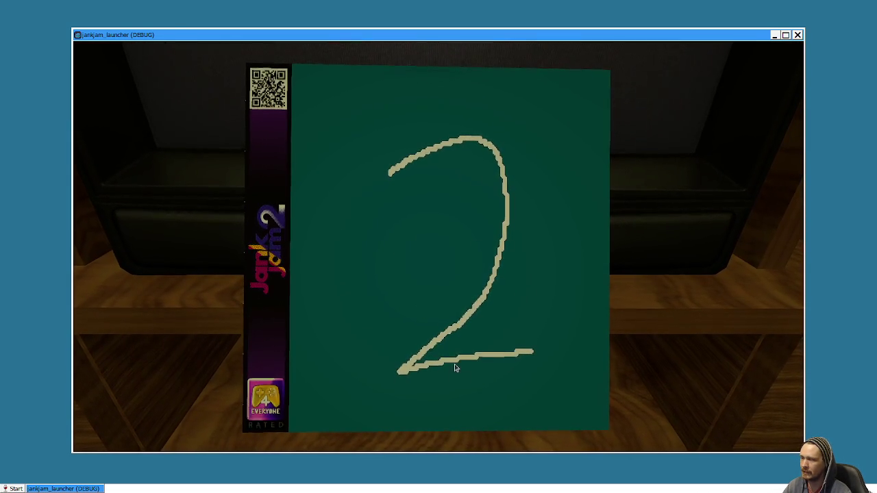
{"action": "left_click", "coordinate": [524, 252]}
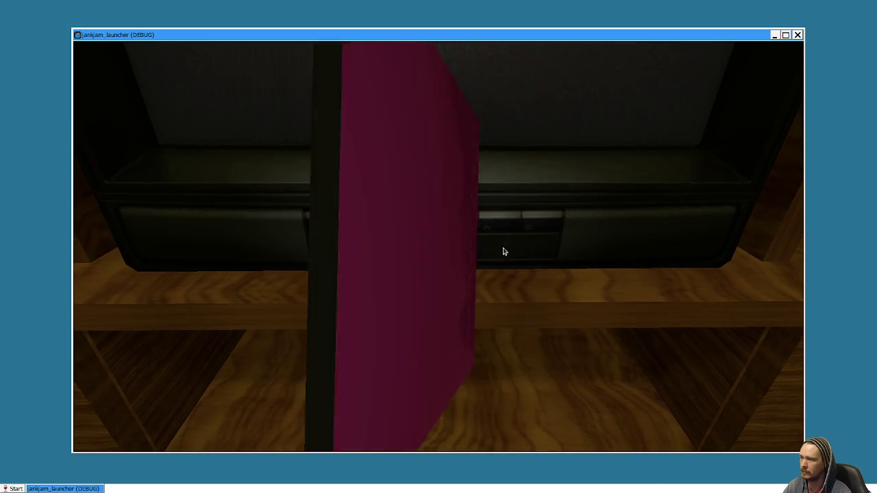
{"action": "left_click", "coordinate": [498, 252]}
{"action": "left_click", "coordinate": [460, 290]}
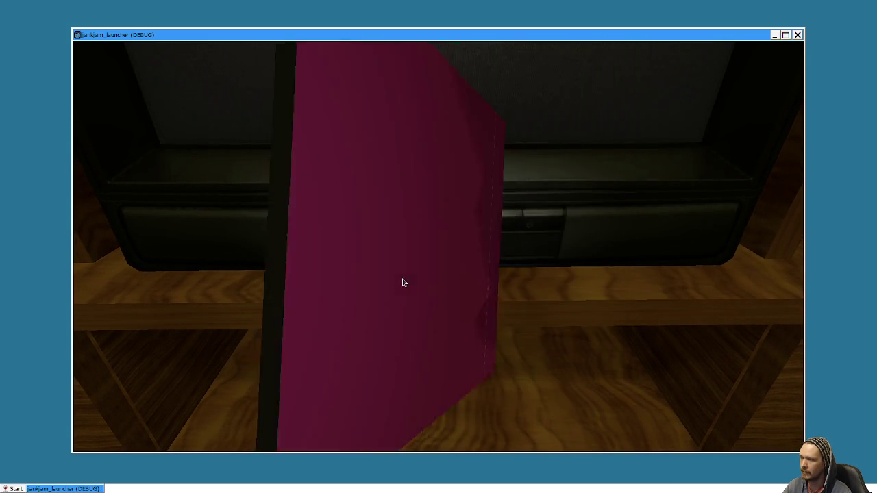
{"action": "left_click", "coordinate": [466, 296]}
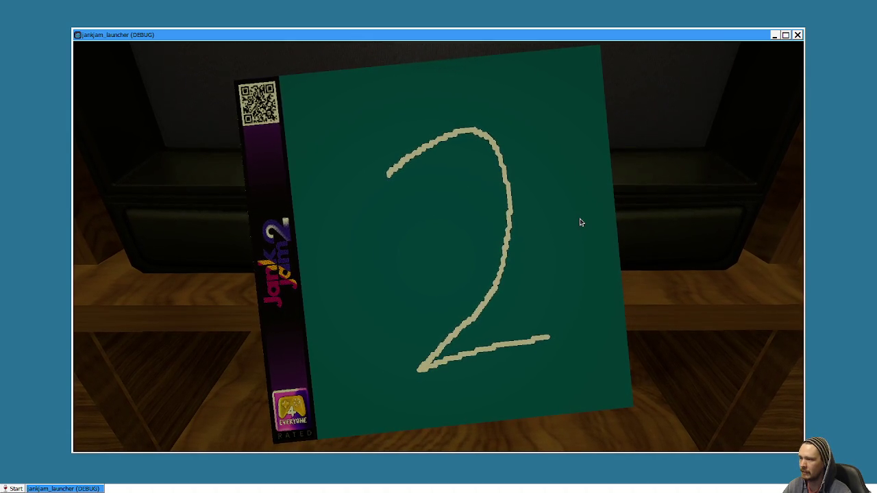
{"action": "left_click", "coordinate": [571, 255]}
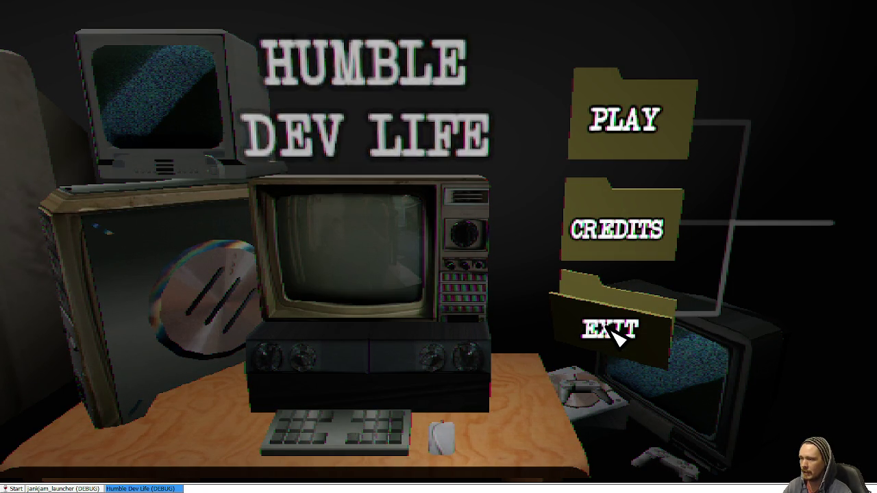
Exit the Humble Dev Life demo, go back to the TV, and close the launcher window
{"action": "left_click", "coordinate": [648, 326]}
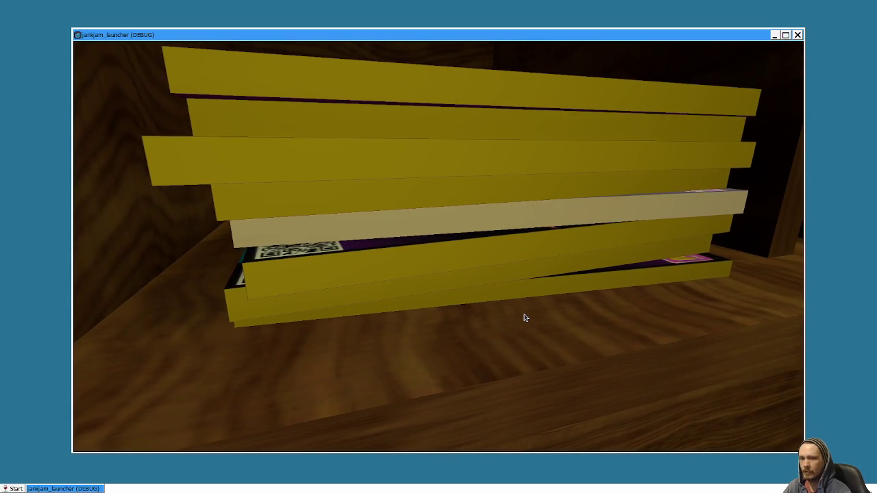
{"action": "left_click", "coordinate": [498, 218]}
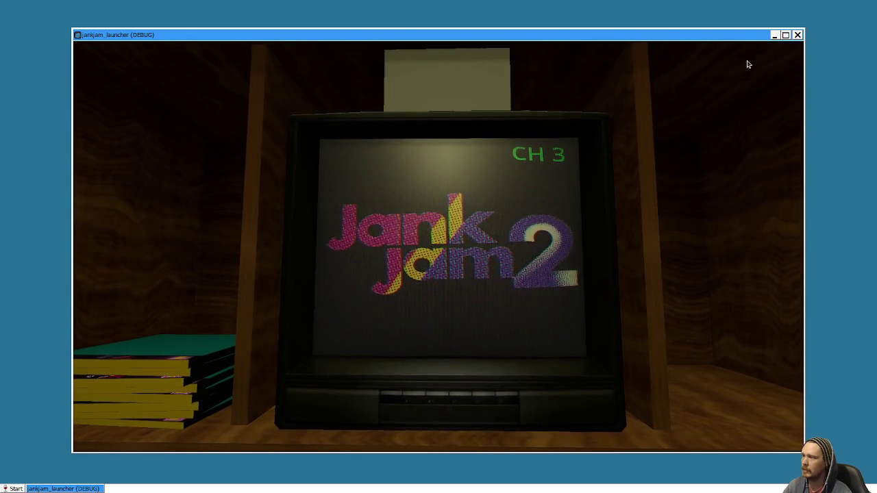
{"action": "left_click", "coordinate": [799, 35]}
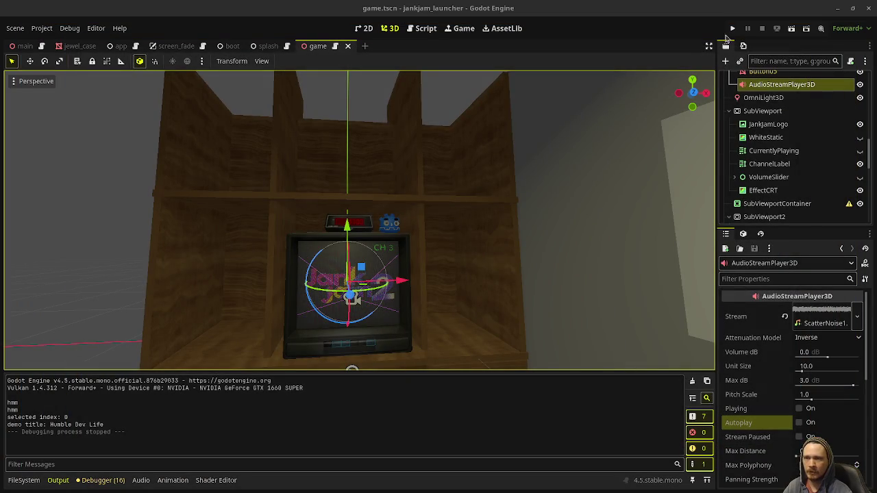
Test-run jankjam_launcher to see the CH 3 TV with the clock, then close the game window
{"action": "left_click", "coordinate": [733, 28]}
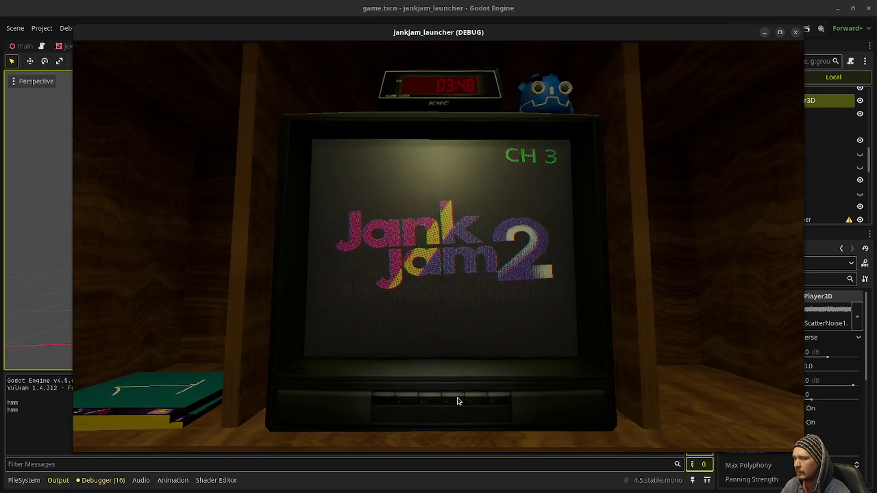
{"action": "left_click", "coordinate": [795, 32]}
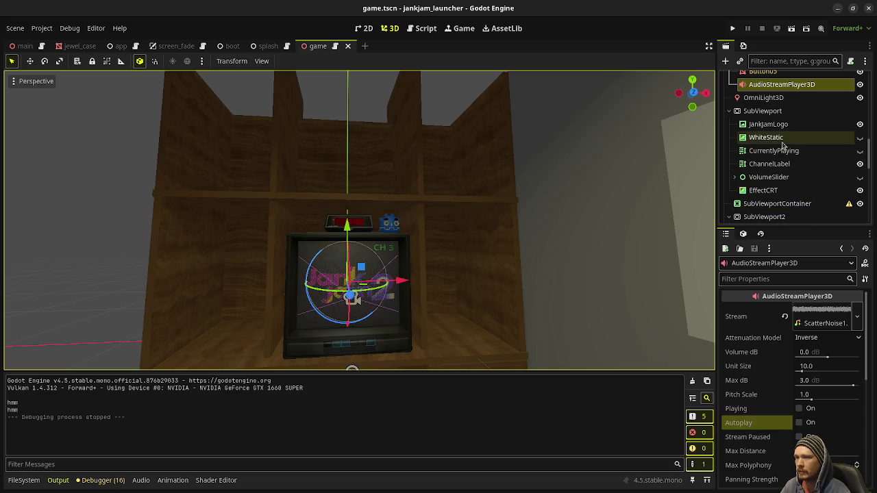
Select VolumeUpButton and VolumeDownButton together and frame them in the front view
{"action": "scroll", "coordinate": [783, 150], "scroll_direction": "up", "scroll_amount": 5}
{"action": "scroll", "coordinate": [783, 150], "scroll_direction": "up", "scroll_amount": 4}
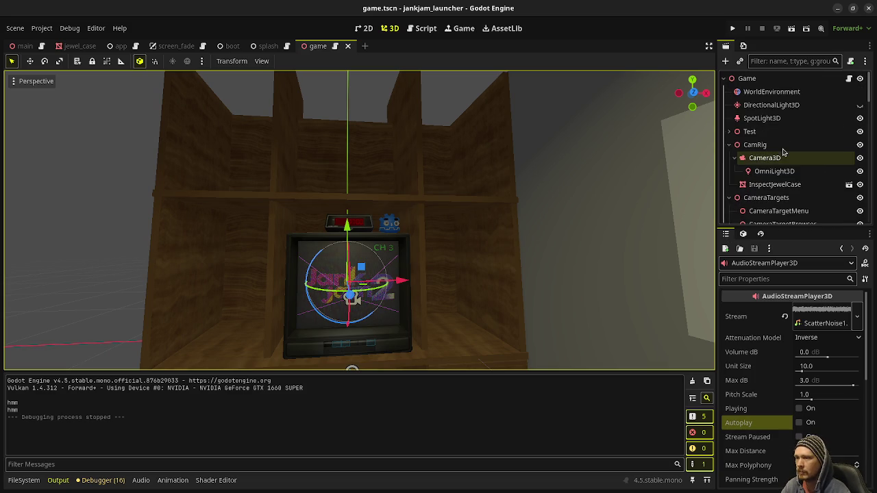
{"action": "scroll", "coordinate": [785, 158], "scroll_direction": "down", "scroll_amount": 8}
{"action": "scroll", "coordinate": [785, 161], "scroll_direction": "down", "scroll_amount": 10}
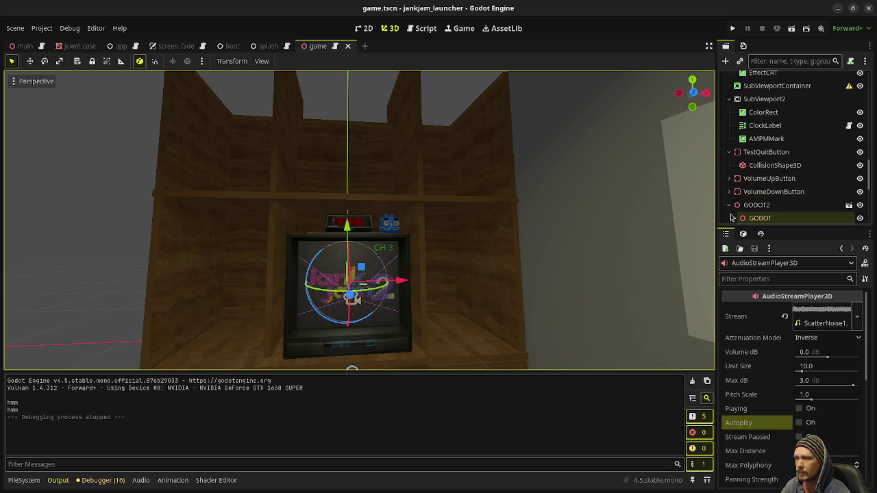
{"action": "scroll", "coordinate": [761, 214], "scroll_direction": "up", "scroll_amount": 1}
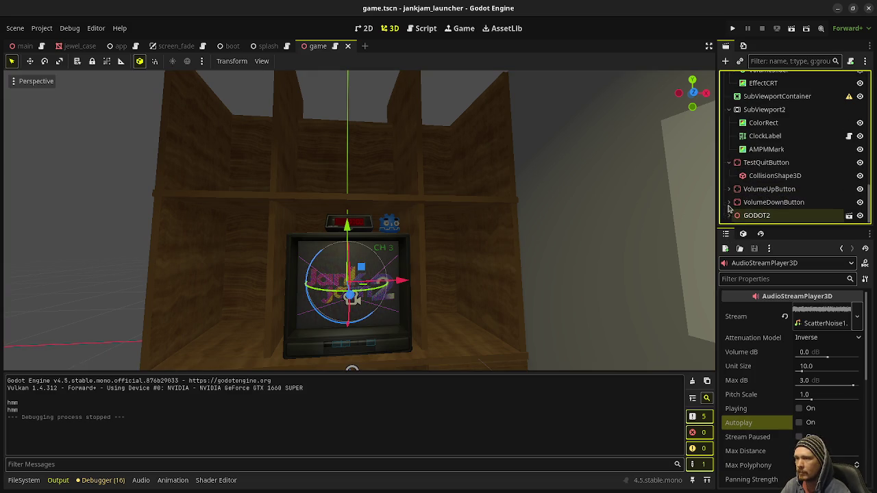
{"action": "left_click", "coordinate": [768, 189]}
{"action": "left_click", "coordinate": [767, 202], "text": "shift"}
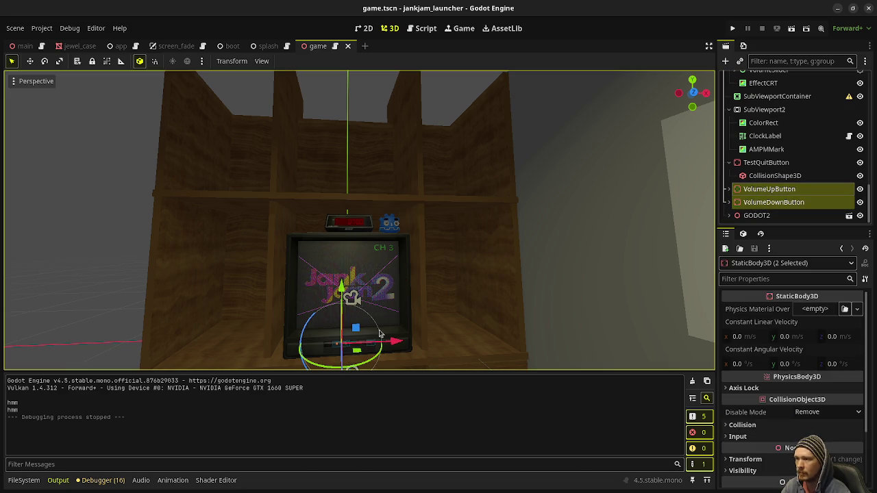
{"action": "key", "text": "f"}
{"action": "scroll", "coordinate": [458, 270], "scroll_direction": "up", "scroll_amount": 5}
{"action": "scroll", "coordinate": [457, 270], "scroll_direction": "up", "scroll_amount": 3}
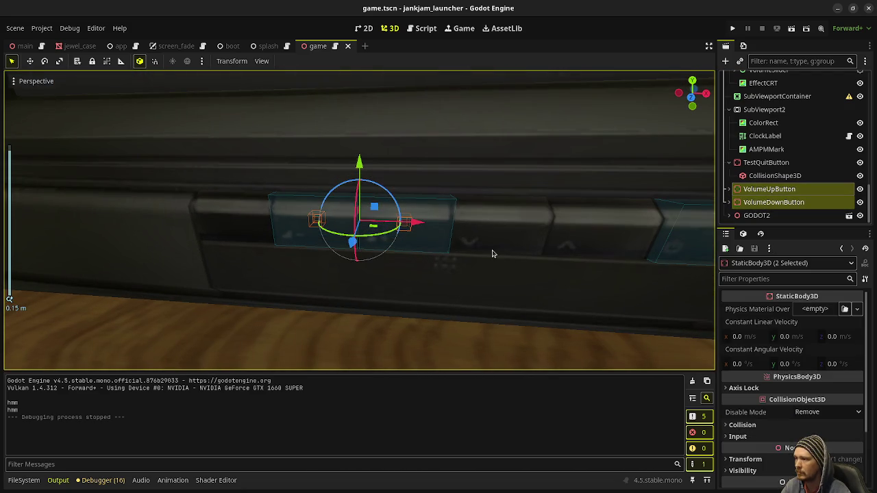
{"action": "key", "text": "KP_1"}
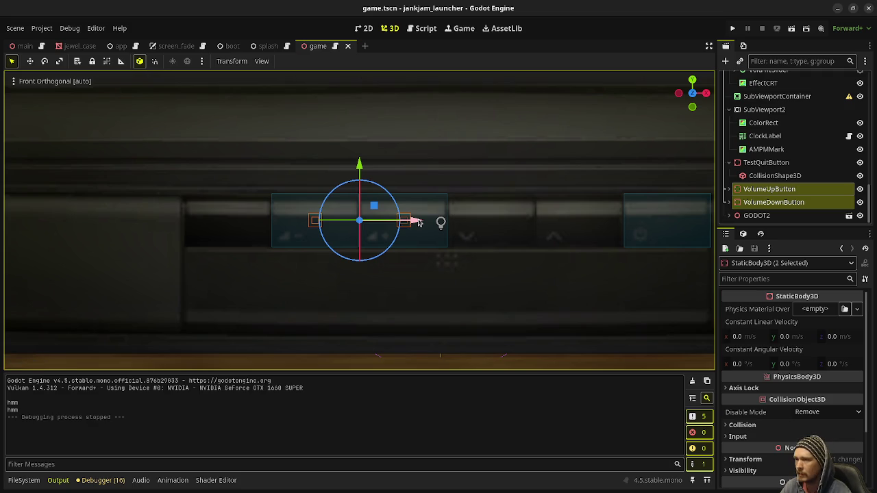
Shift both volume buttons about 0.13 right along X and save game.tscn
{"action": "left_click_drag", "start_coordinate": [418, 223], "coordinate": [594, 222]}
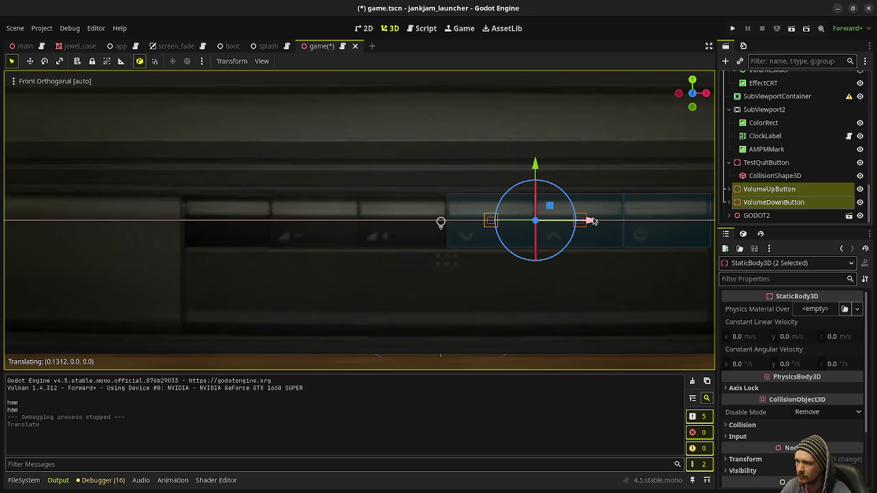
{"action": "left_click_drag", "start_coordinate": [594, 222], "coordinate": [594, 221]}
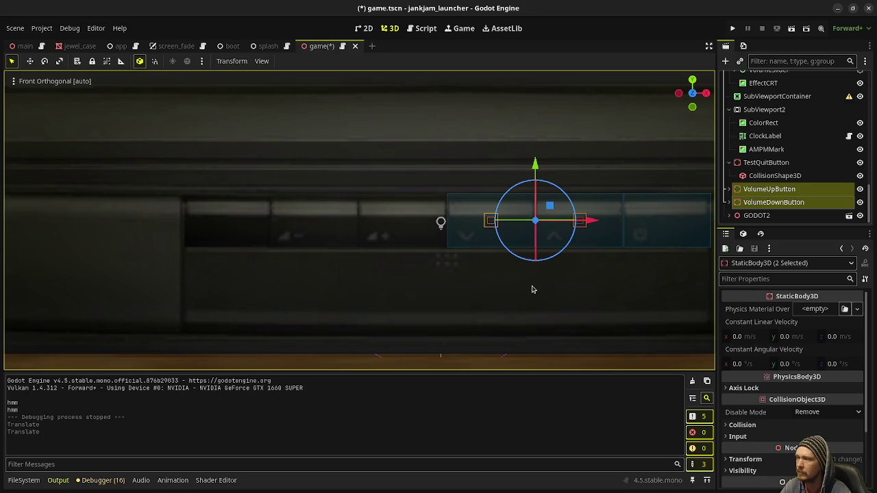
{"action": "key", "text": "ctrl+s"}
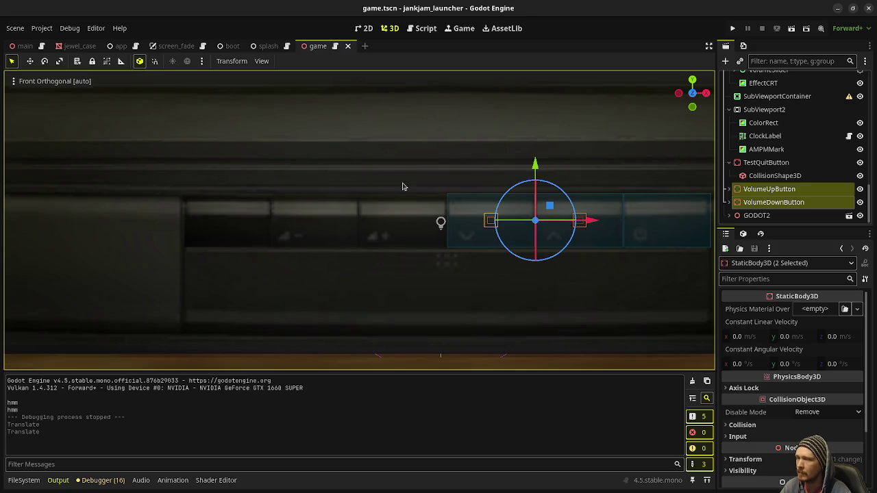
{"action": "left_click_drag", "start_coordinate": [574, 162], "coordinate": [442, 182]}
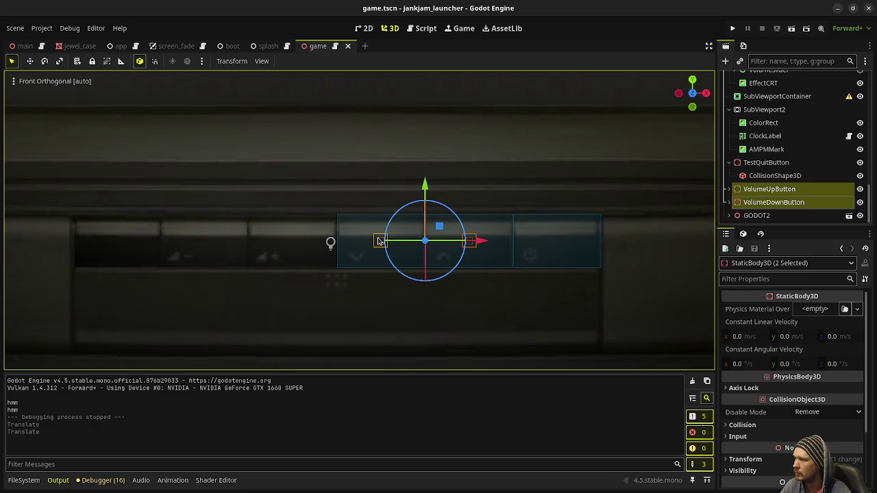
{"action": "left_click", "coordinate": [423, 28]}
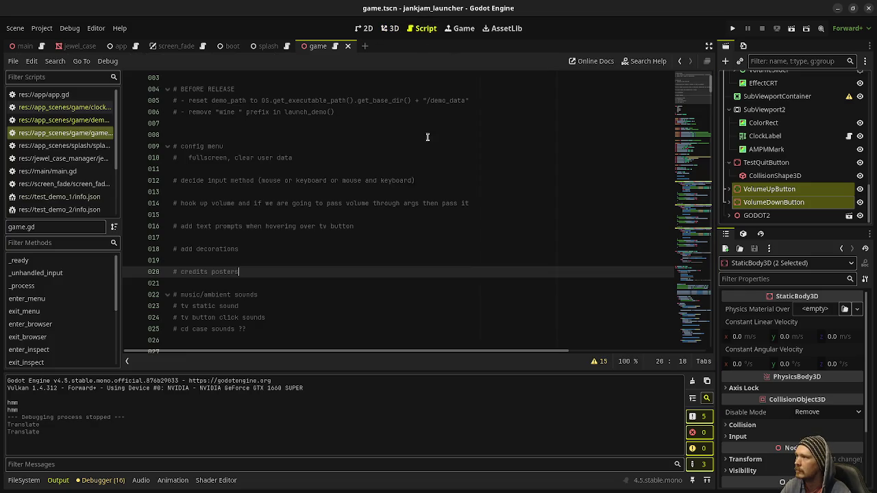
Point the volume-down handlers in game.gd at Button03
{"action": "left_click", "coordinate": [694, 242]}
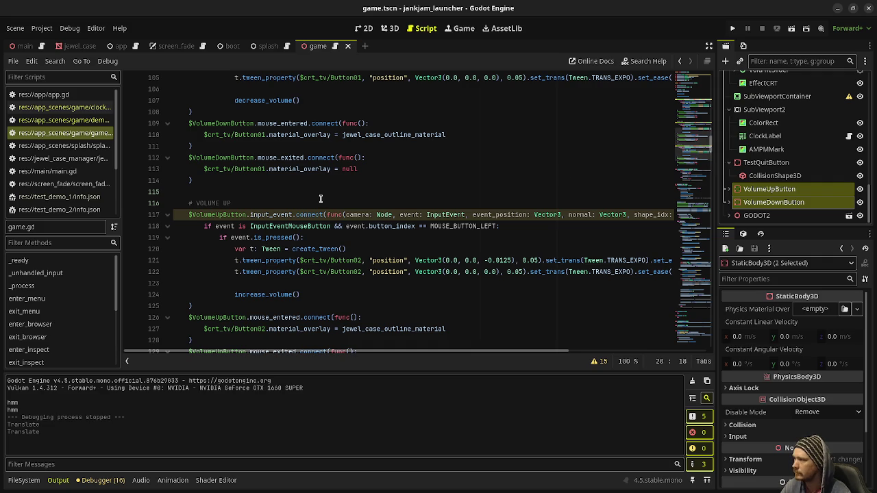
{"action": "scroll", "coordinate": [273, 195], "scroll_direction": "up", "scroll_amount": 3}
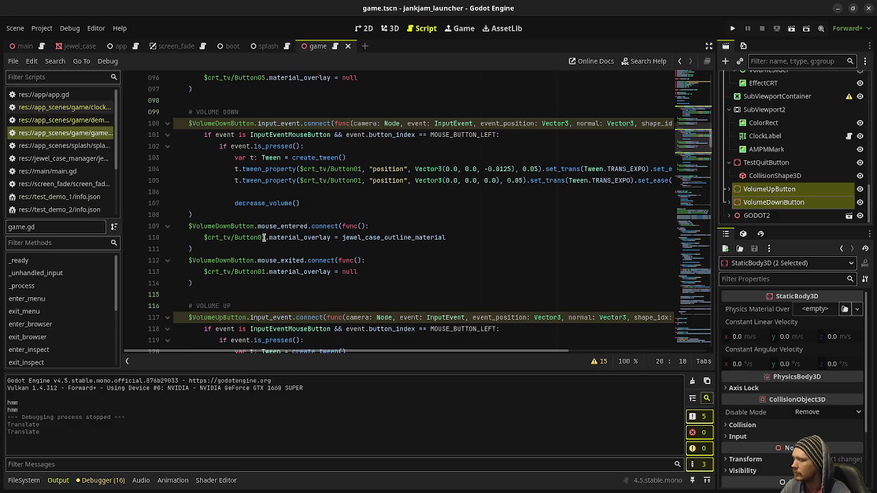
{"action": "left_click", "coordinate": [265, 237]}
{"action": "left_click", "coordinate": [266, 237]}
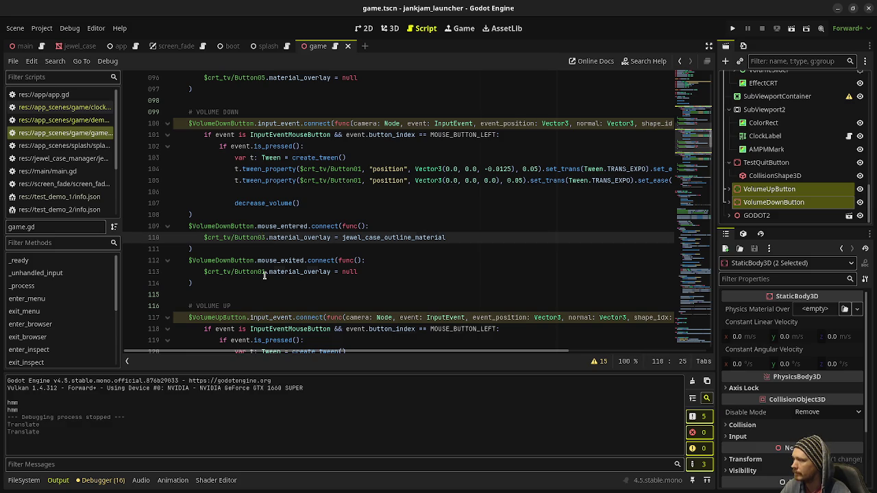
{"action": "left_click", "coordinate": [265, 271]}
{"action": "left_click", "coordinate": [358, 169]}
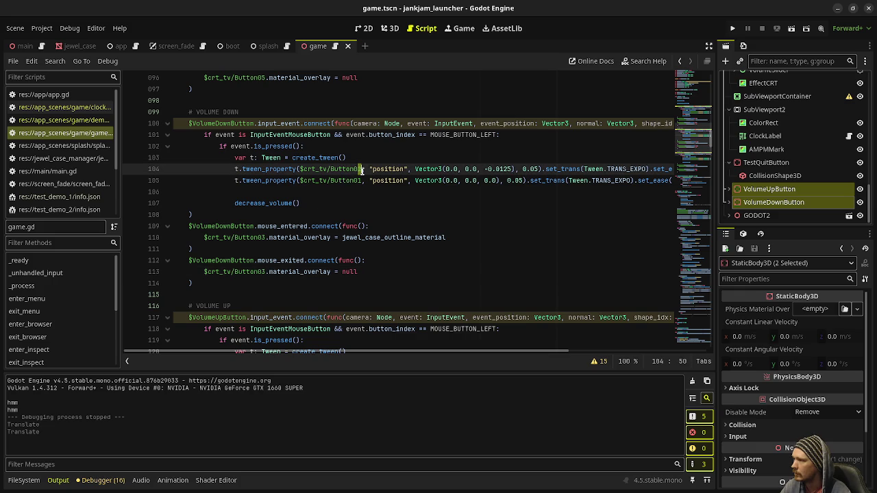
{"action": "type", "text": "3"}
{"action": "left_click", "coordinate": [358, 181]}
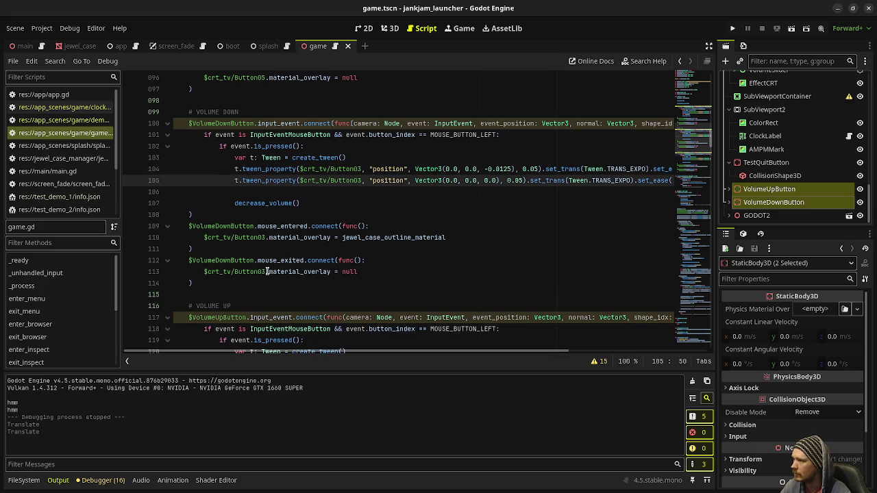
Retarget the volume-up handlers from Button02 to Button04, save game.gd, and run the game
{"action": "scroll", "coordinate": [267, 271], "scroll_direction": "down", "scroll_amount": 3}
{"action": "left_click", "coordinate": [358, 260]}
{"action": "type", "text": "4"}
{"action": "left_click", "coordinate": [363, 271]}
{"action": "key", "text": "BackSpace"}
{"action": "type", "text": "4"}
{"action": "scroll", "coordinate": [307, 260], "scroll_direction": "down", "scroll_amount": 2}
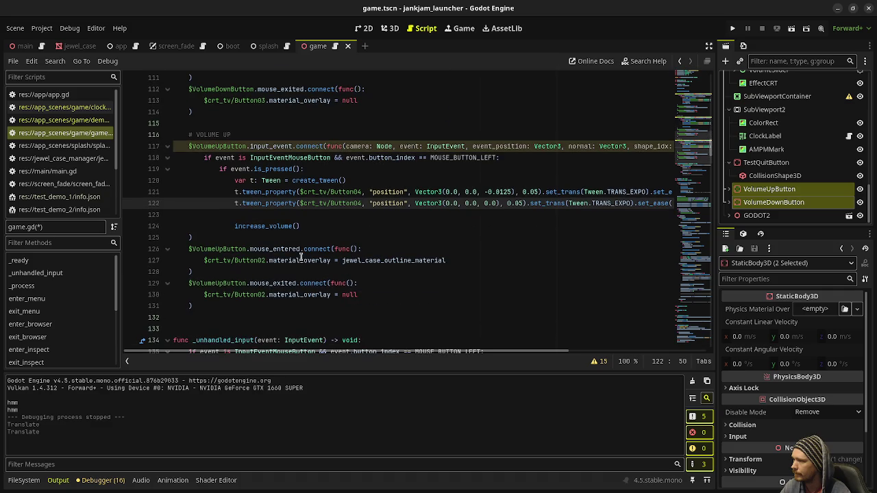
{"action": "left_click", "coordinate": [264, 260]}
{"action": "type", "text": "4"}
{"action": "left_click", "coordinate": [261, 294]}
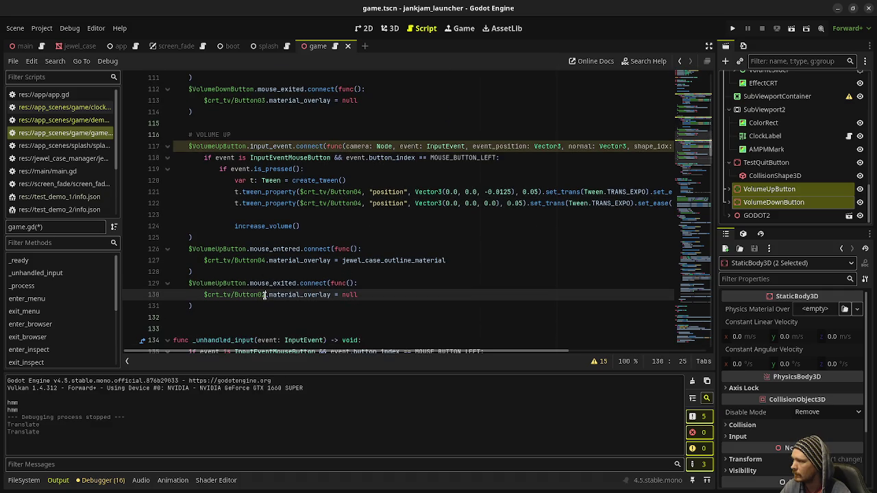
{"action": "key", "text": "ctrl+s"}
{"action": "key", "text": "F5"}
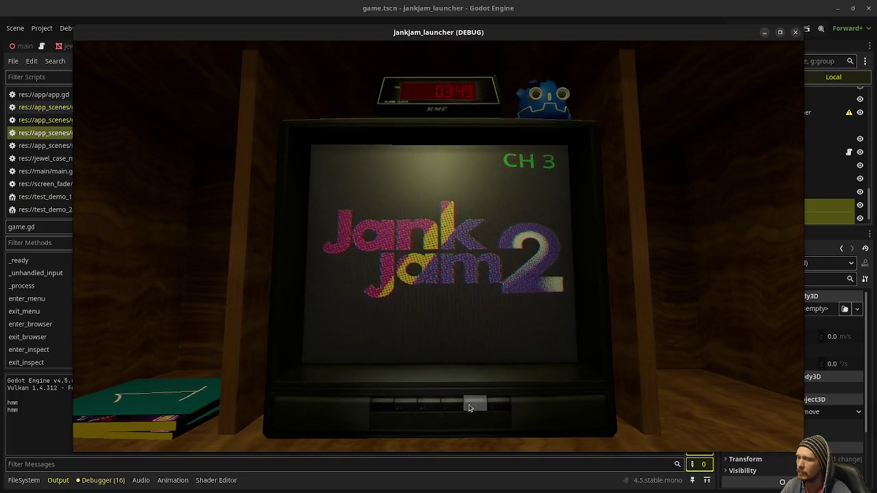
Raise and lower the TV volume in the running game, then stop it with F8
{"action": "scroll", "coordinate": [457, 411], "scroll_direction": "down", "scroll_amount": 2}
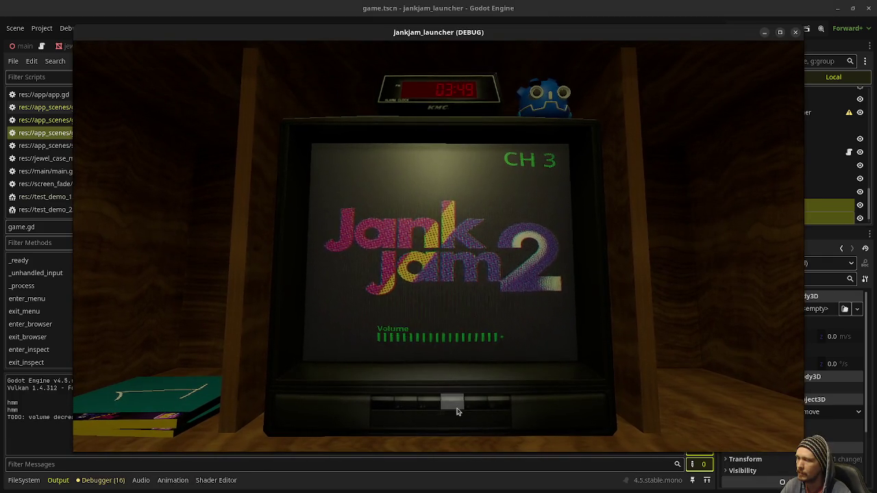
{"action": "scroll", "coordinate": [455, 410], "scroll_direction": "up", "scroll_amount": 3}
{"action": "scroll", "coordinate": [452, 409], "scroll_direction": "down", "scroll_amount": 6}
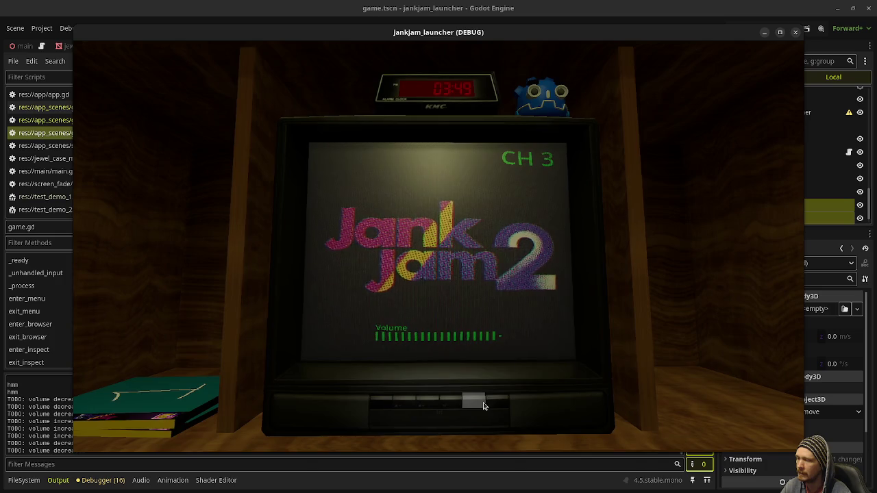
{"action": "scroll", "coordinate": [451, 407], "scroll_direction": "down", "scroll_amount": 2}
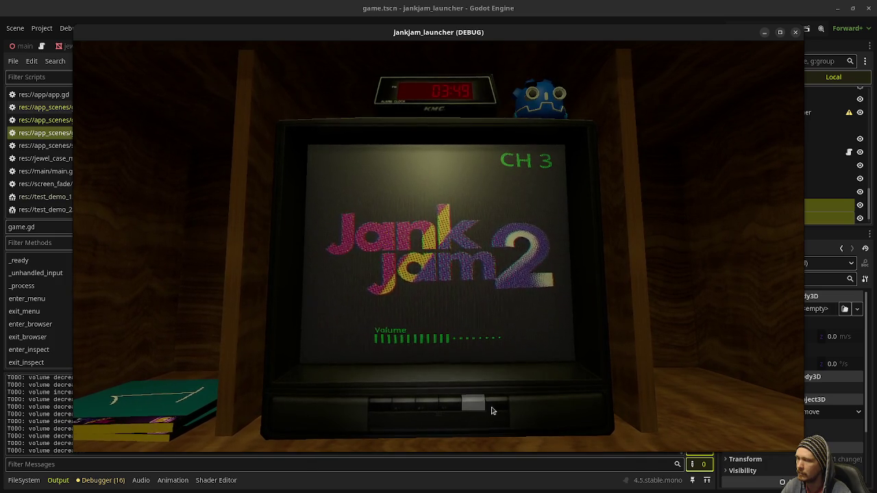
{"action": "key", "text": "F8"}
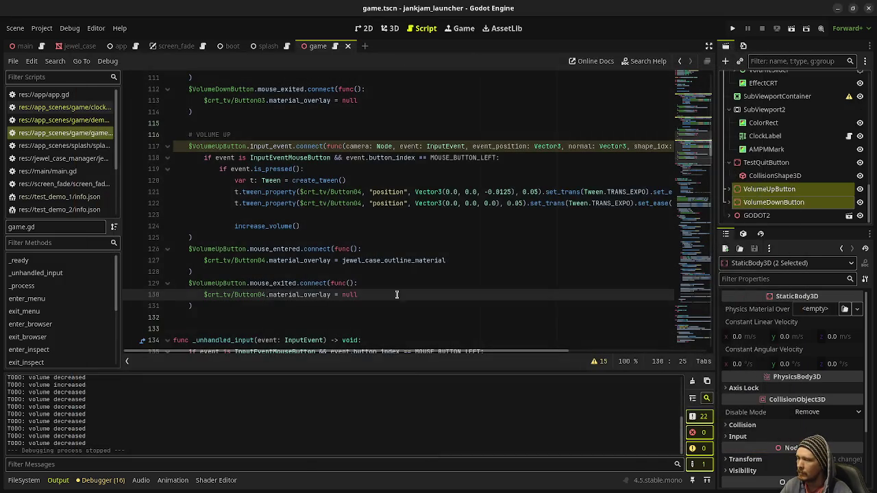
Duplicate VolumeDownButton and slide the copy left onto the TV's leftmost button
{"action": "left_click", "coordinate": [389, 28]}
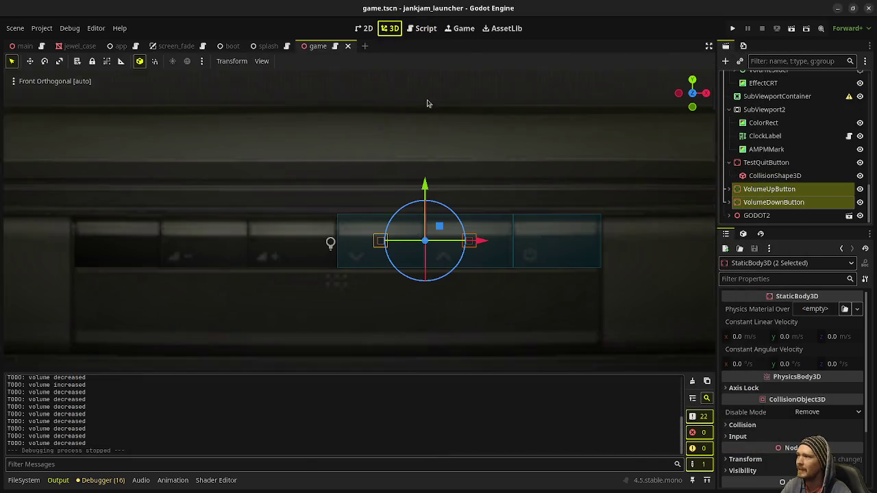
{"action": "left_click", "coordinate": [772, 204]}
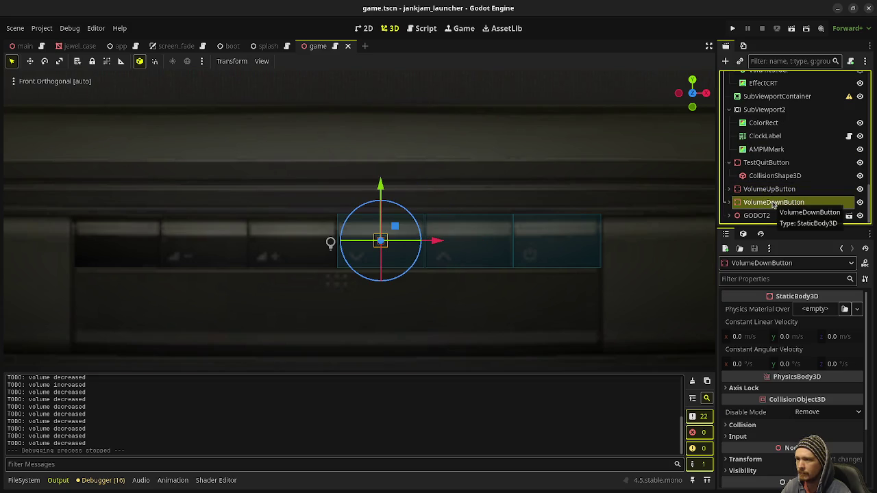
{"action": "key", "text": "ctrl+d"}
{"action": "left_click_drag", "start_coordinate": [436, 241], "coordinate": [259, 260]}
Rename the copy MenuButton, save the scene, and select the volume-up handler block in game.gd
{"action": "double_click", "coordinate": [753, 218]}
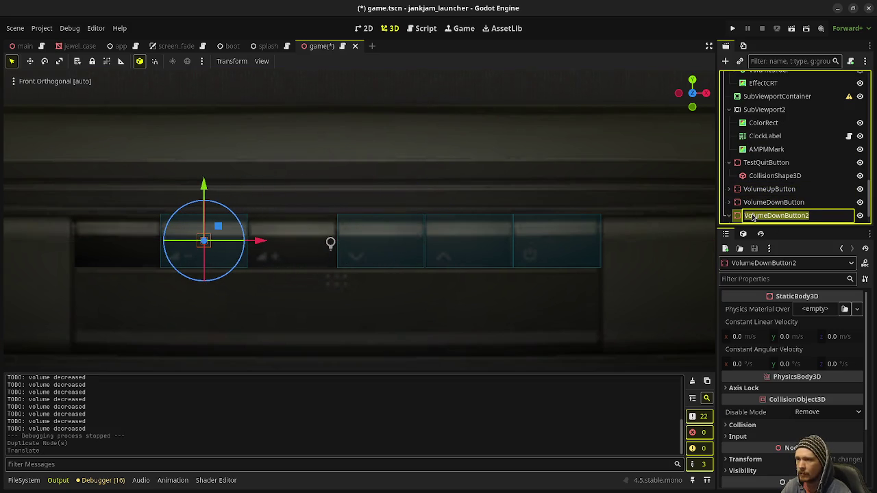
{"action": "type", "text": "Mu"}
{"action": "key", "text": "Return"}
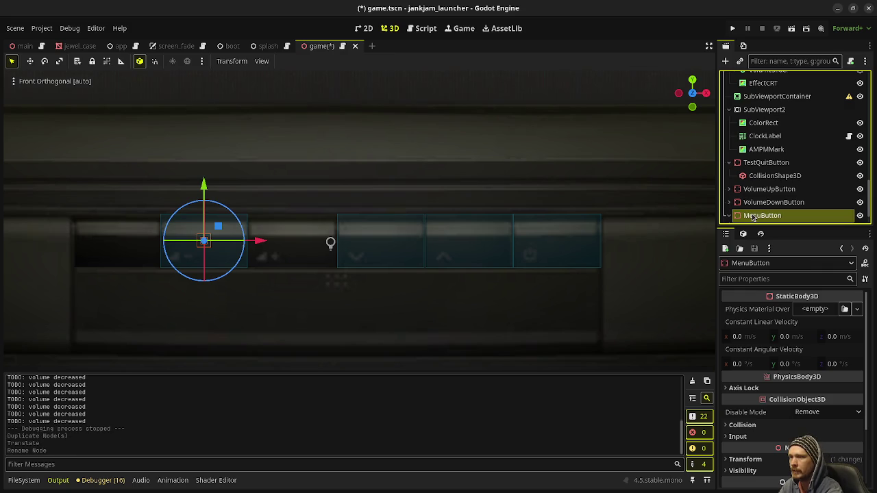
{"action": "key", "text": "ctrl+s"}
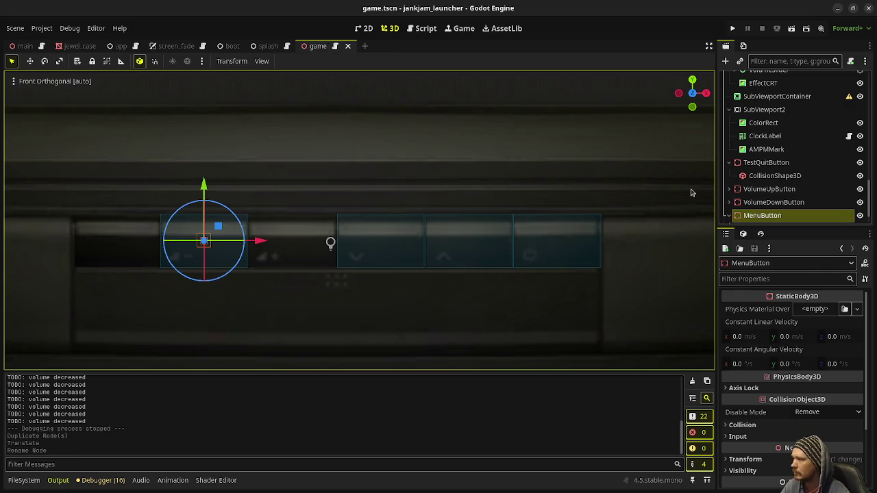
{"action": "left_click", "coordinate": [421, 28]}
{"action": "mouse_move", "coordinate": [228, 312]}
{"action": "left_mouse_down"}
{"action": "mouse_move", "coordinate": [213, 296]}
{"action": "mouse_move", "coordinate": [186, 147]}
{"action": "left_mouse_up"}
{"action": "key", "text": "ctrl+c"}
Add a MENU comment below the volume-up block and paste the copied handlers under it
{"action": "left_click", "coordinate": [214, 307]}
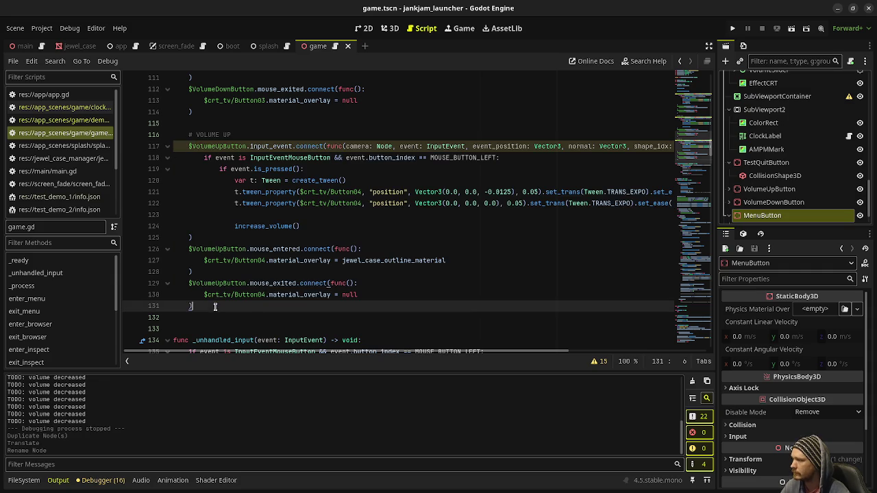
{"action": "key", "text": "Return"}
{"action": "key", "text": "Return"}
{"action": "type", "text": "#"}
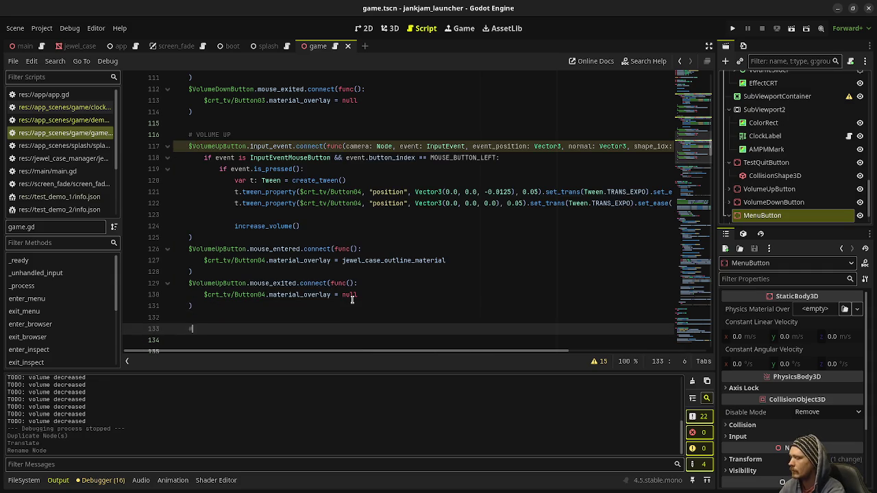
{"action": "type", "text": "MENU"}
{"action": "key", "text": "Return"}
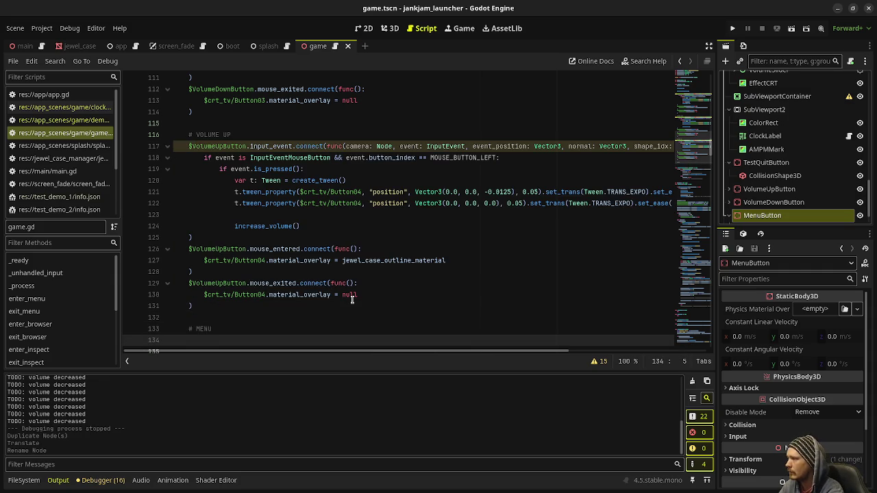
{"action": "key", "text": "ctrl+v"}
Rename the three pasted VolumeUpButton references to MenuButton
{"action": "left_click", "coordinate": [190, 181]}
{"action": "left_click", "coordinate": [192, 282], "text": "alt"}
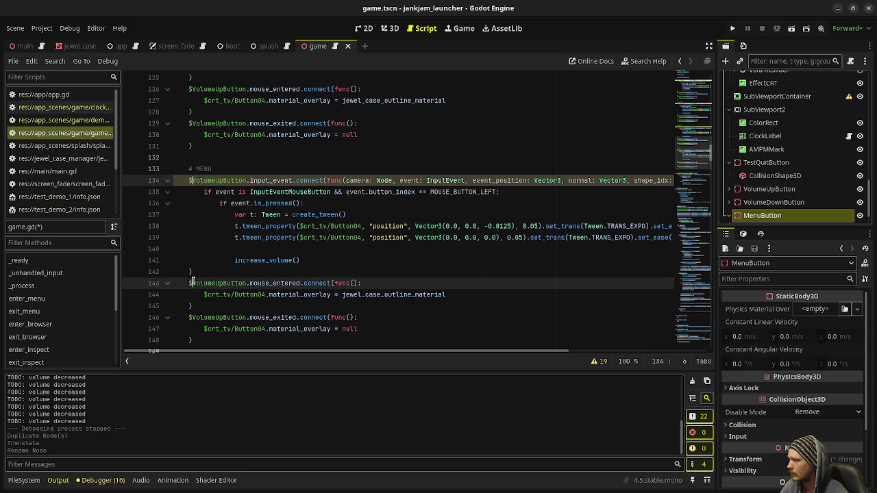
{"action": "left_click", "coordinate": [192, 317], "text": "alt"}
{"action": "key", "text": "shift+Right"}
{"action": "key", "text": "shift+Right"}
{"action": "key", "text": "shift+Right"}
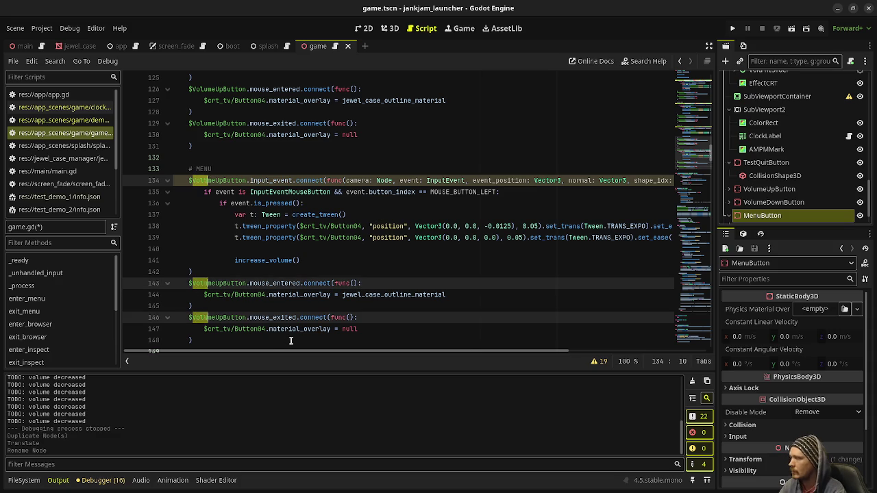
{"action": "type", "text": "Menu"}
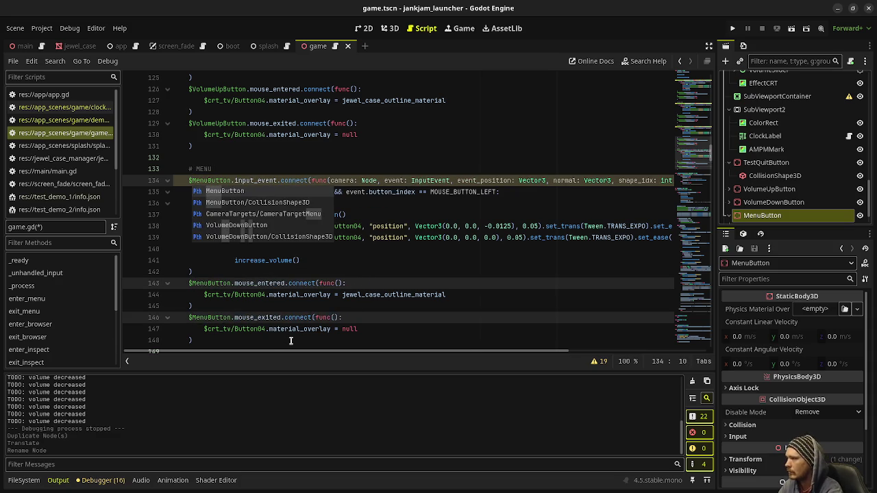
{"action": "left_click", "coordinate": [373, 276]}
Make the pasted MenuButton handlers animate Button01
{"action": "left_click", "coordinate": [361, 226]}
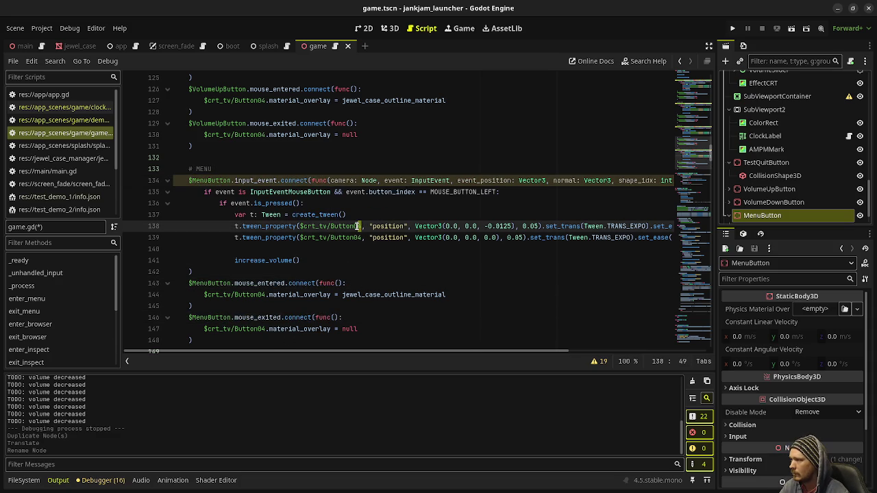
{"action": "key", "text": "shift+alt+Down"}
{"action": "key", "text": "BackSpace"}
{"action": "type", "text": "1"}
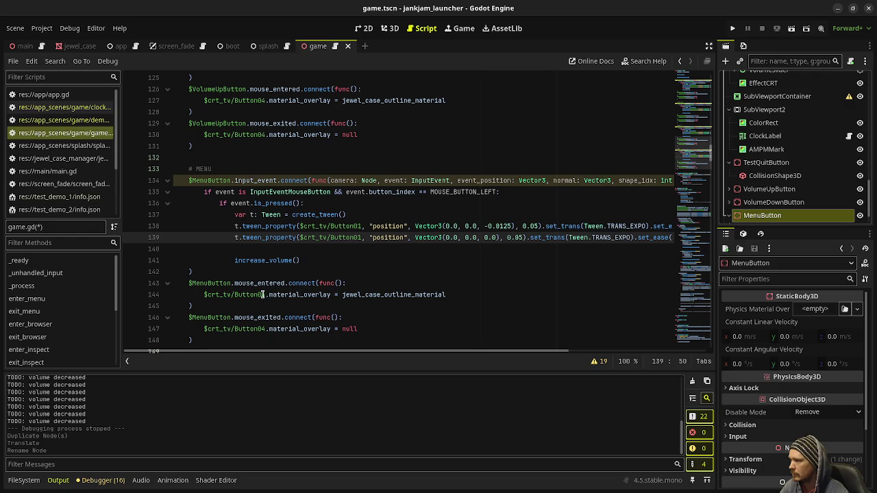
{"action": "left_click", "coordinate": [262, 295]}
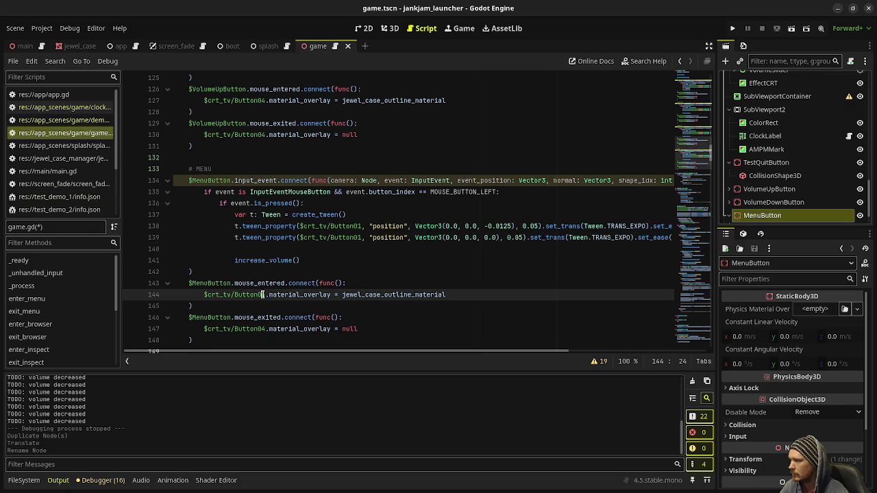
{"action": "left_click", "coordinate": [262, 329]}
Replace the increase_volume() call with print("show menu") and save game.gd
{"action": "left_click_drag", "start_coordinate": [309, 260], "coordinate": [234, 261]}
{"action": "key", "text": "Delete"}
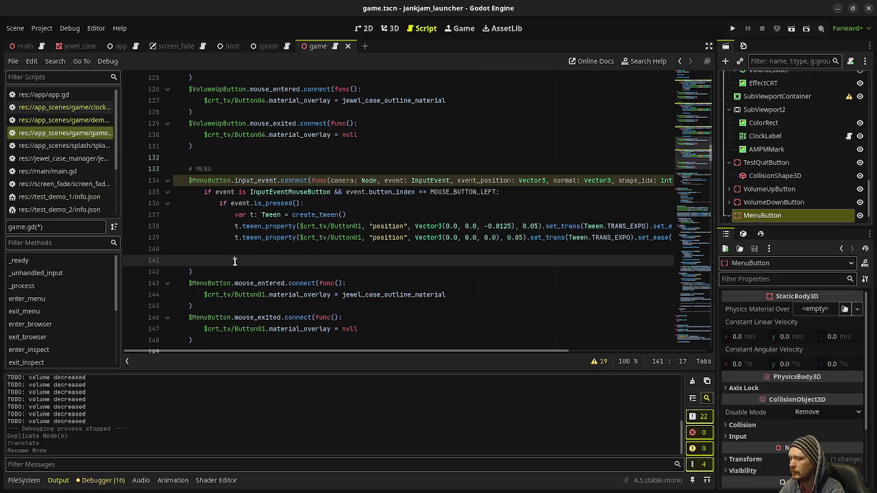
{"action": "type", "text": "print(\"show "}
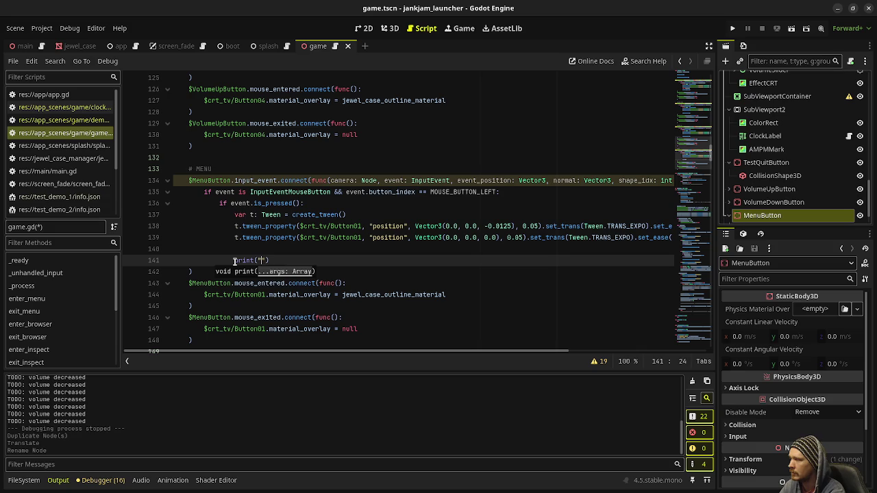
{"action": "type", "text": "menu"}
{"action": "key", "text": "ctrl+s"}
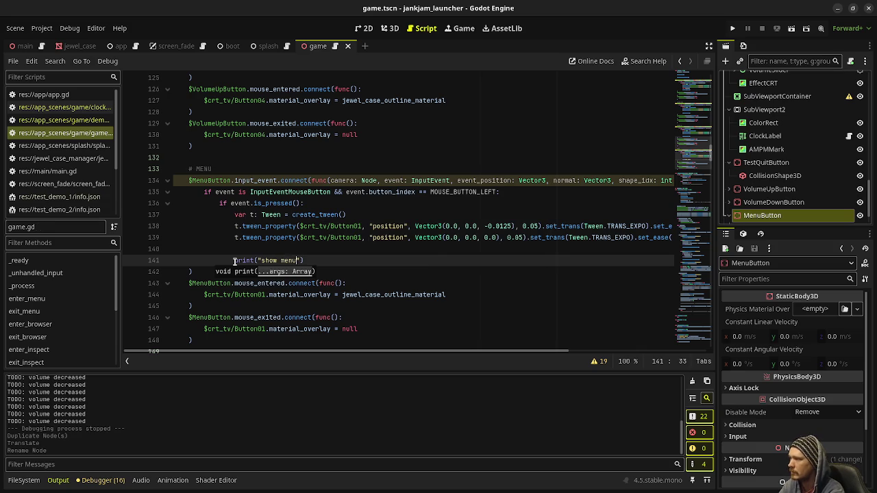
{"action": "left_click", "coordinate": [403, 212]}
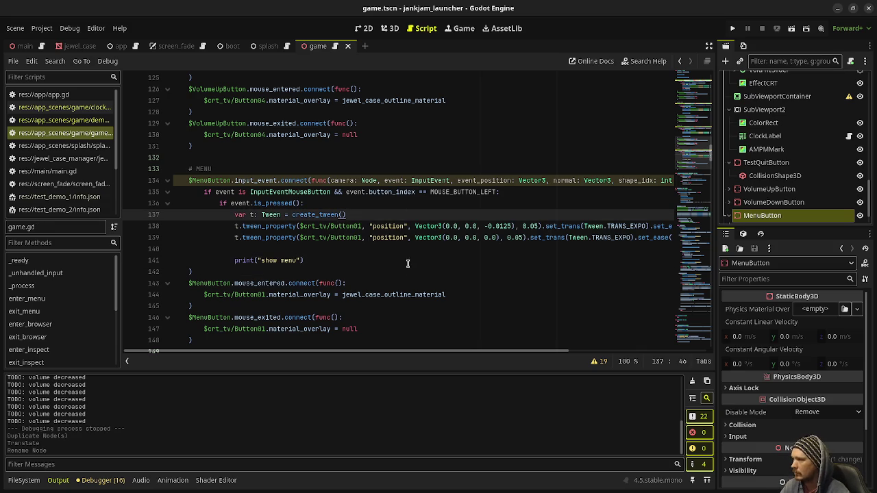
{"action": "mouse_move", "coordinate": [420, 352]}
{"action": "left_mouse_down"}
{"action": "mouse_move", "coordinate": [517, 359]}
{"action": "mouse_move", "coordinate": [313, 361]}
{"action": "left_mouse_up"}
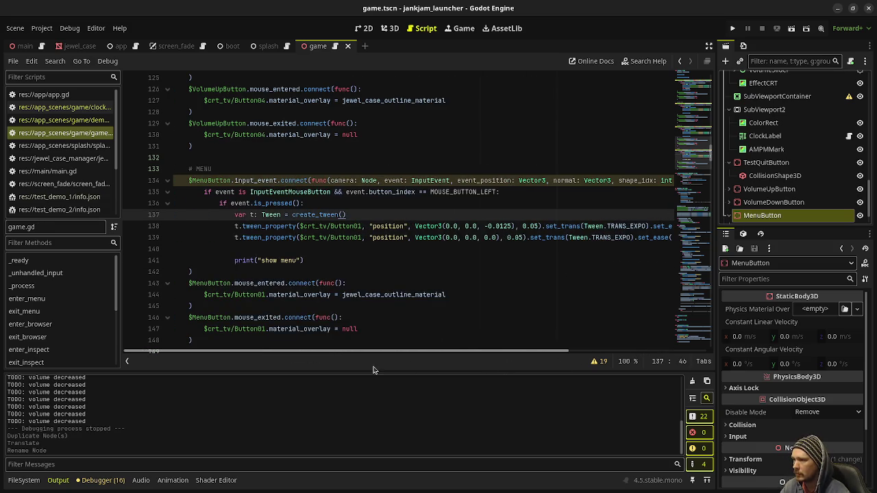
{"action": "key", "text": "F5"}
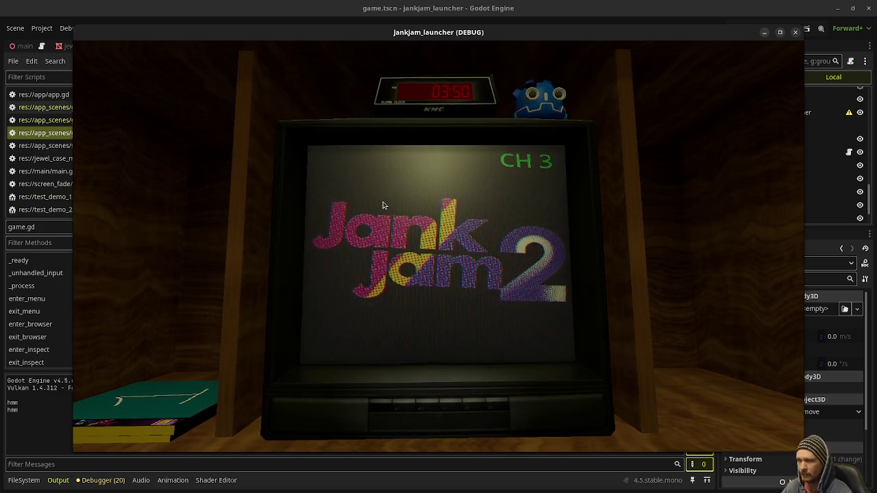
Click the TV's menu button twice to log "show menu", then close the running game
{"action": "left_click", "coordinate": [406, 409]}
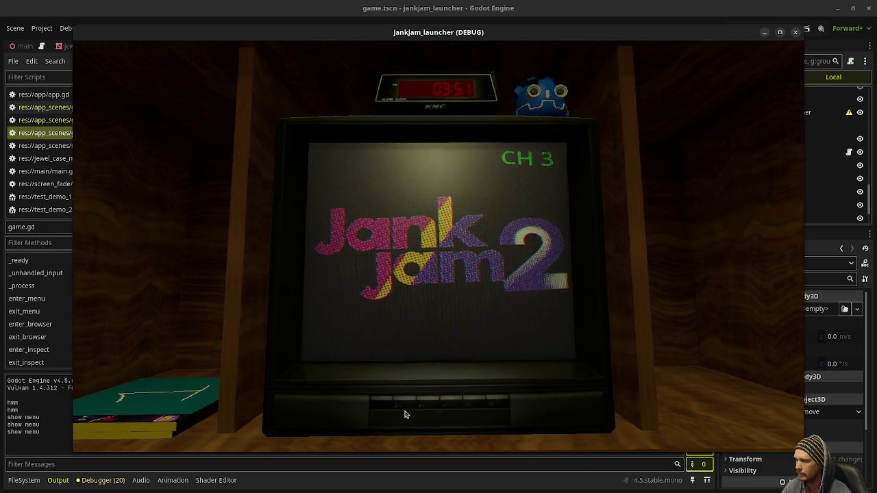
{"action": "left_click", "coordinate": [404, 405]}
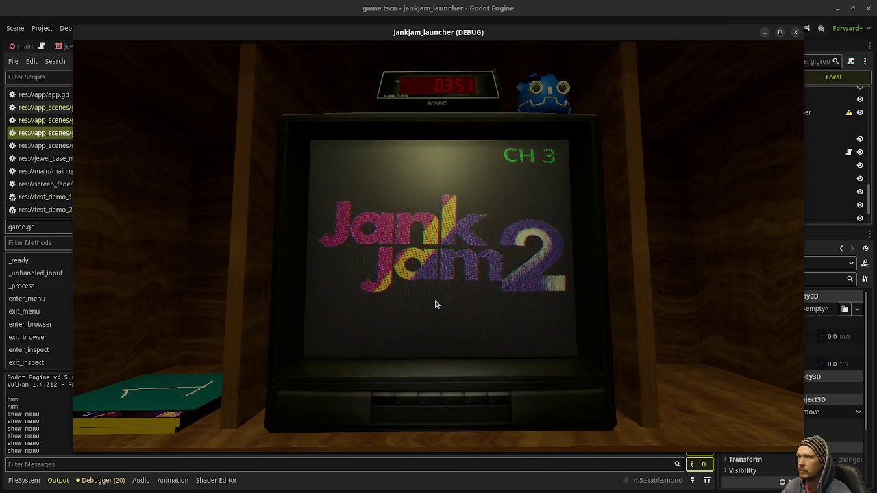
{"action": "left_click", "coordinate": [797, 33]}
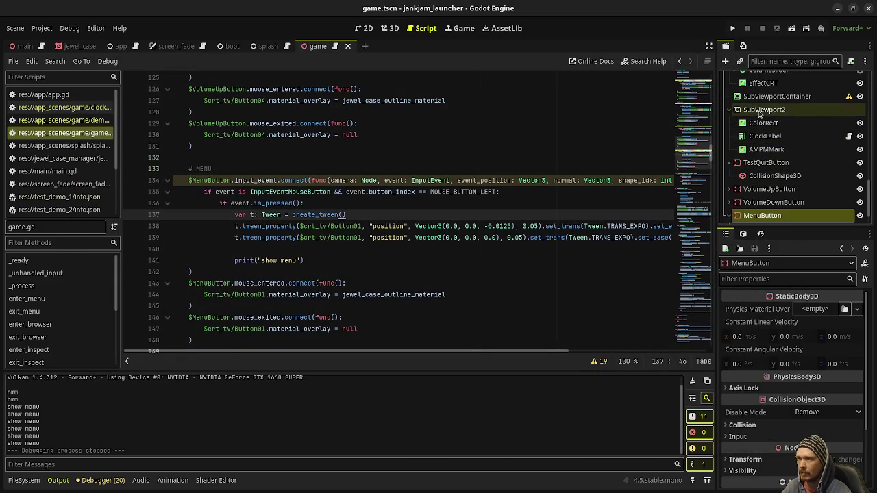
Move SubViewport under SubViewportContainer and save the scene
{"action": "scroll", "coordinate": [759, 139], "scroll_direction": "up", "scroll_amount": 3}
{"action": "scroll", "coordinate": [759, 139], "scroll_direction": "up", "scroll_amount": 1}
{"action": "left_click", "coordinate": [758, 100]}
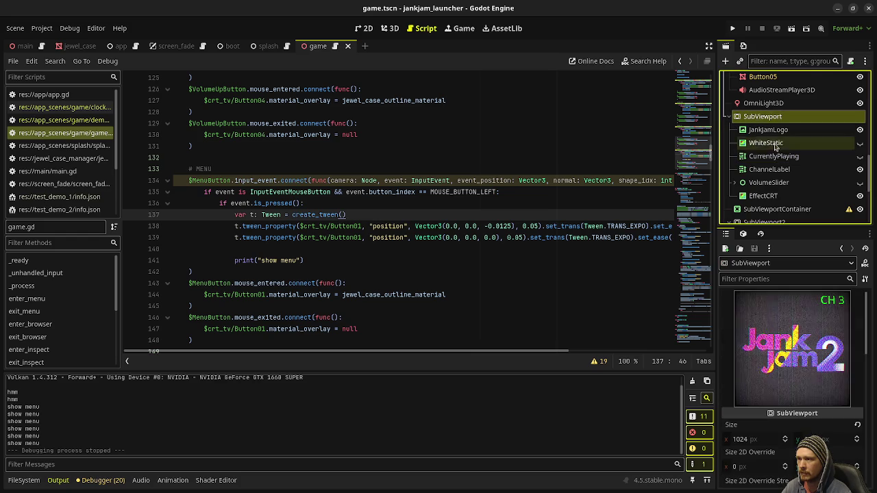
{"action": "left_click_drag", "start_coordinate": [757, 100], "coordinate": [757, 194]}
{"action": "key", "text": "ctrl+s"}
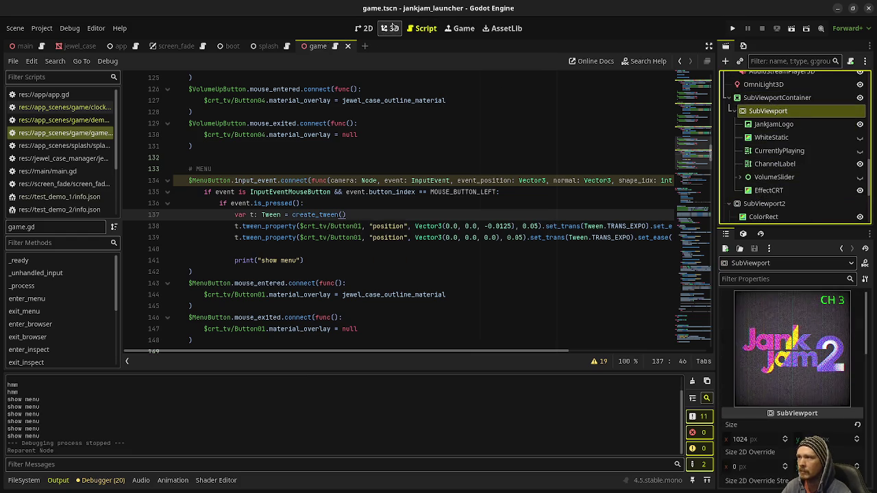
Switch to the 2D canvas to view the SubViewport's Jank Jam 2 screen
{"action": "left_click", "coordinate": [390, 28]}
{"action": "left_click", "coordinate": [364, 29]}
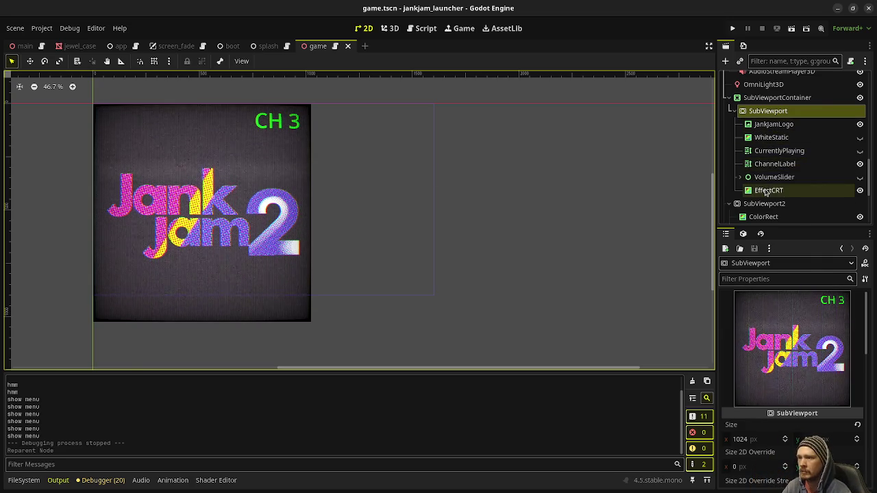
{"action": "right_click", "coordinate": [768, 117]}
Add a Control child node under SubViewport
{"action": "left_click", "coordinate": [781, 121]}
{"action": "type", "text": "node"}
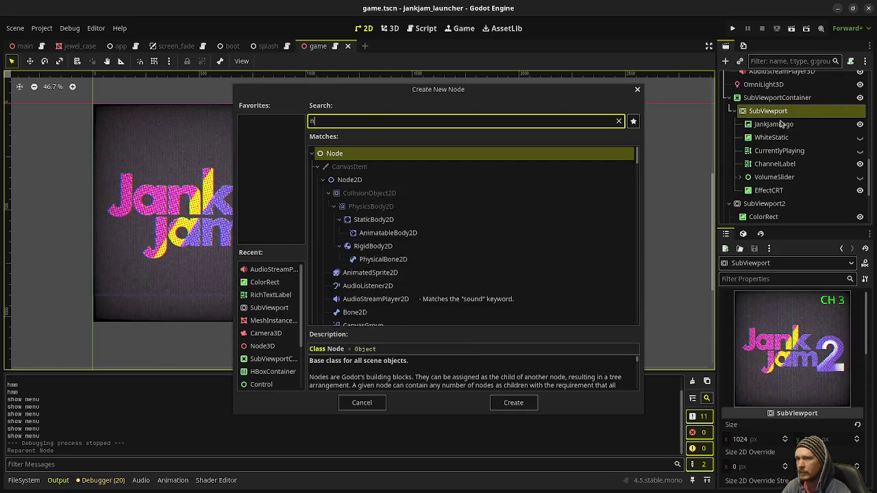
{"action": "type", "text": "3"}
{"action": "key", "text": "BackSpace"}
{"action": "key", "text": "BackSpace"}
{"action": "key", "text": "BackSpace"}
{"action": "type", "text": "contro"}
{"action": "key", "text": "Return"}
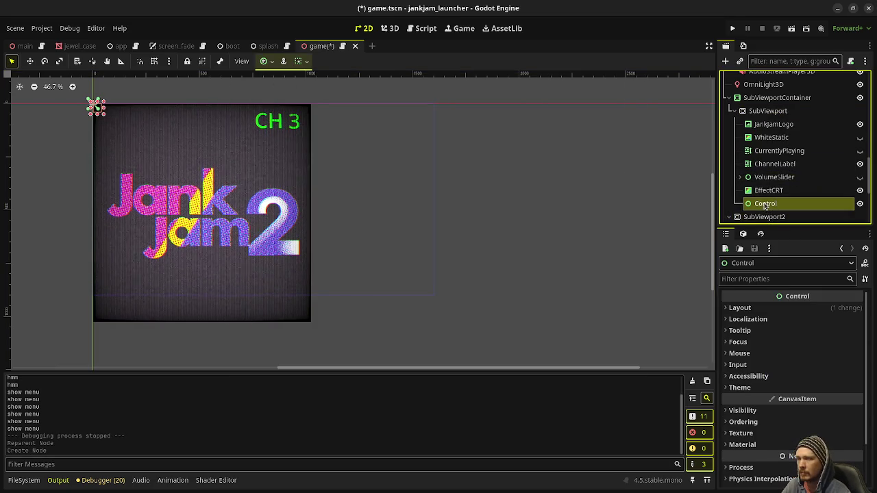
Give the Control the Full Rect anchor preset and rename it Menu
{"action": "left_click", "coordinate": [266, 61]}
{"action": "left_click", "coordinate": [318, 146]}
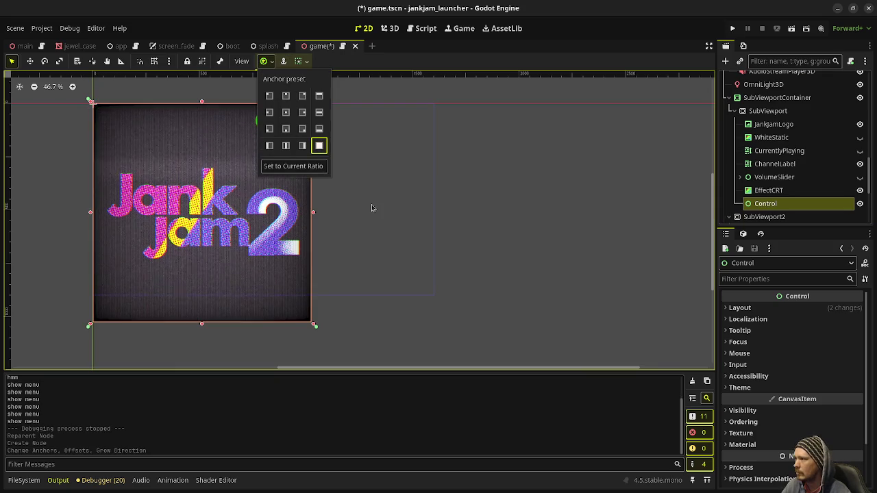
{"action": "left_click", "coordinate": [769, 208]}
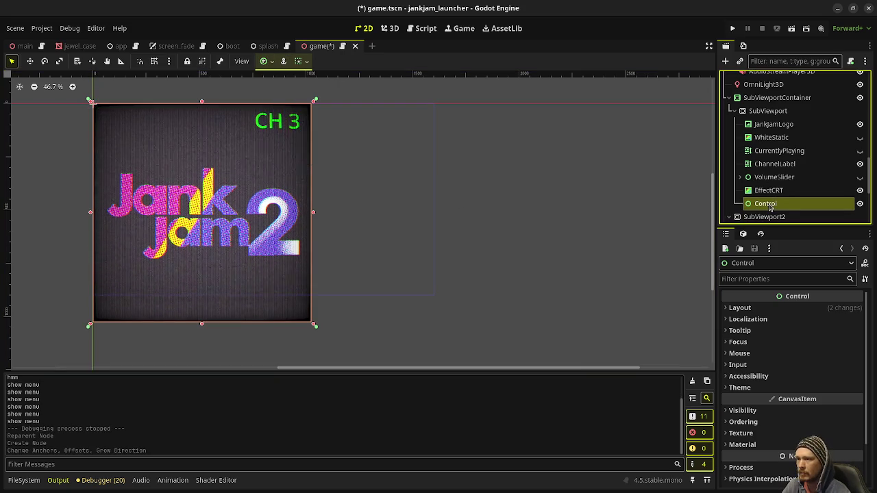
{"action": "double_click", "coordinate": [778, 206]}
{"action": "type", "text": "Menu"}
{"action": "key", "text": "Return"}
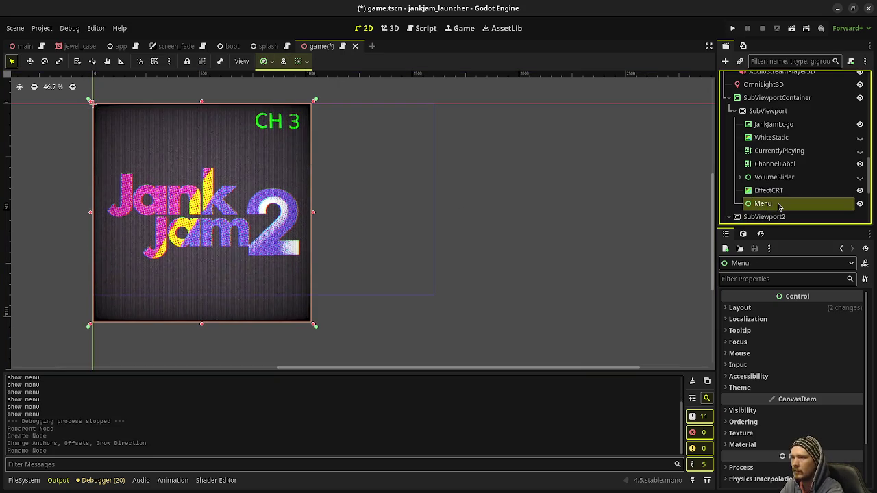
{"action": "right_click", "coordinate": [772, 205]}
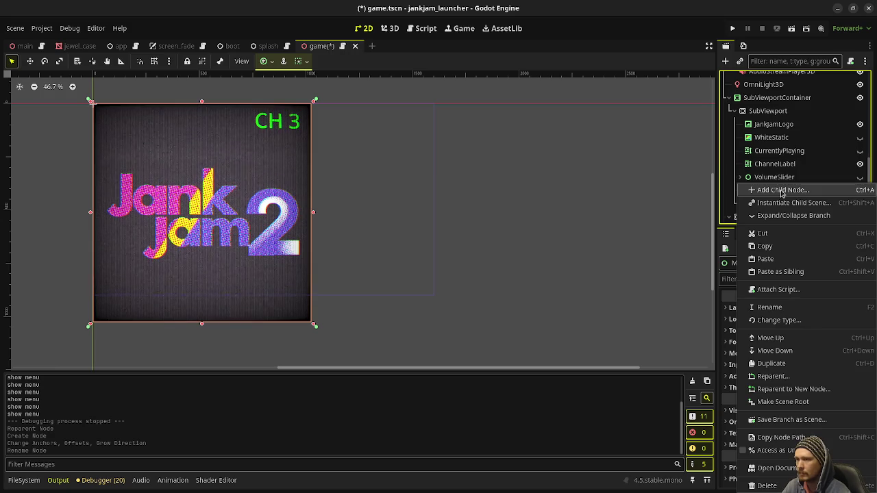
Create a CenterContainer under Menu and give it the Full Rect anchor preset
{"action": "left_click", "coordinate": [782, 191]}
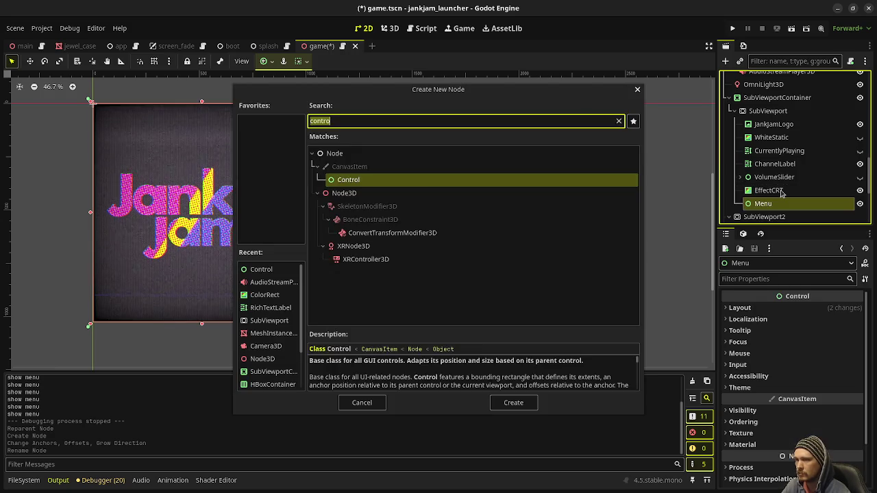
{"action": "type", "text": "ce"}
{"action": "key", "text": "Return"}
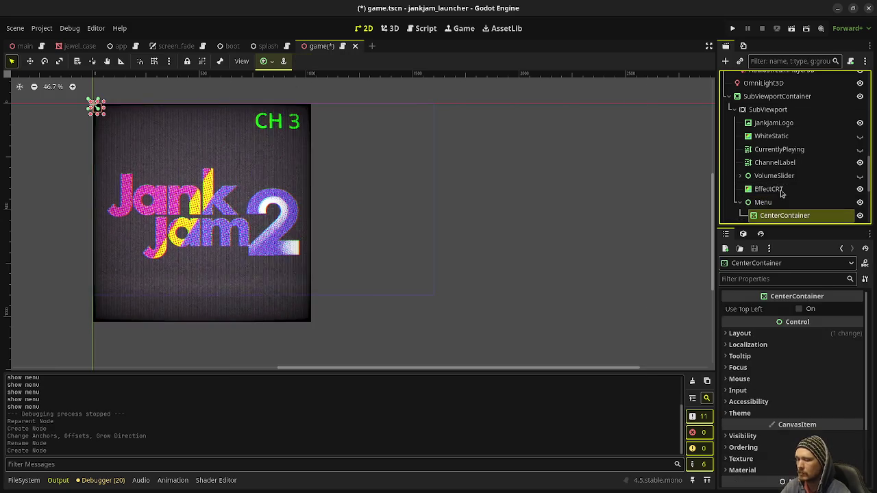
{"action": "left_click", "coordinate": [264, 61]}
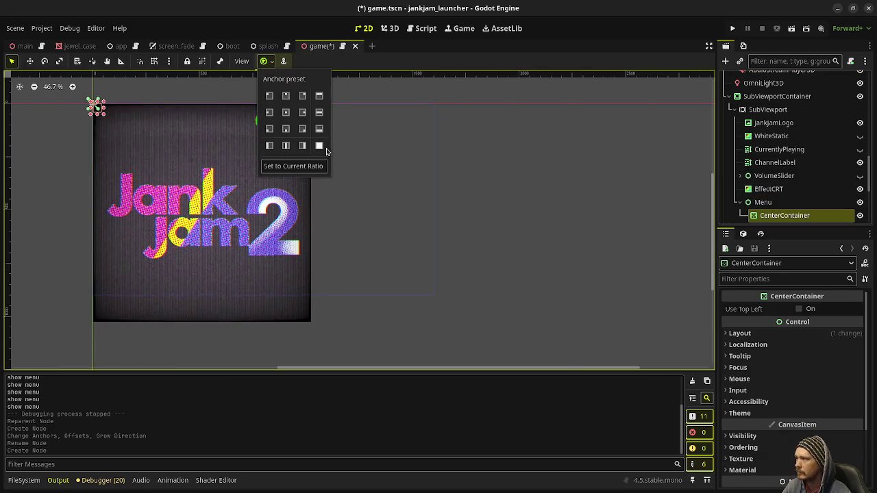
{"action": "left_click", "coordinate": [317, 147]}
{"action": "left_click", "coordinate": [779, 222]}
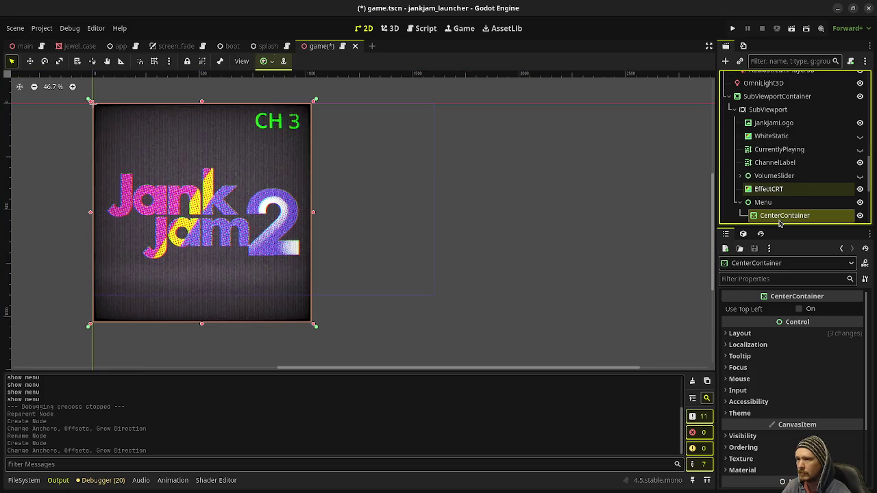
{"action": "key", "text": "ctrl+a"}
Nest a VBoxContainer, an HBoxContainer and a RichTextLabel under CenterContainer
{"action": "type", "text": "vbox"}
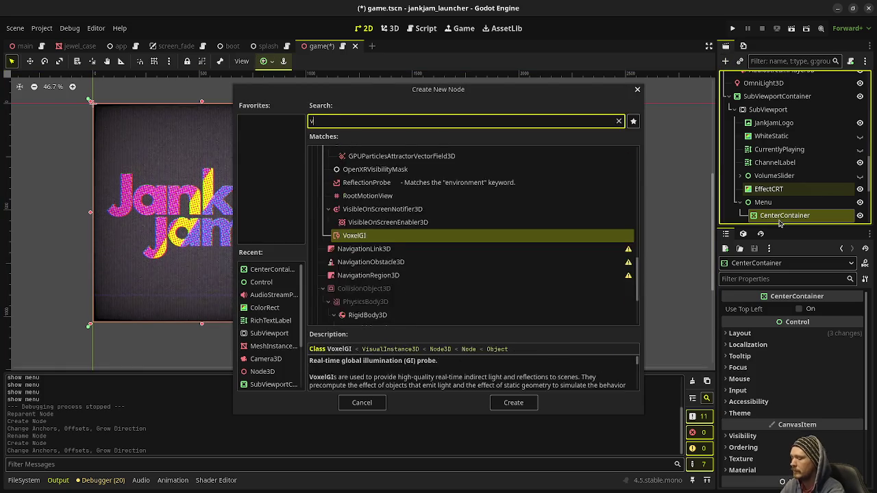
{"action": "key", "text": "Return"}
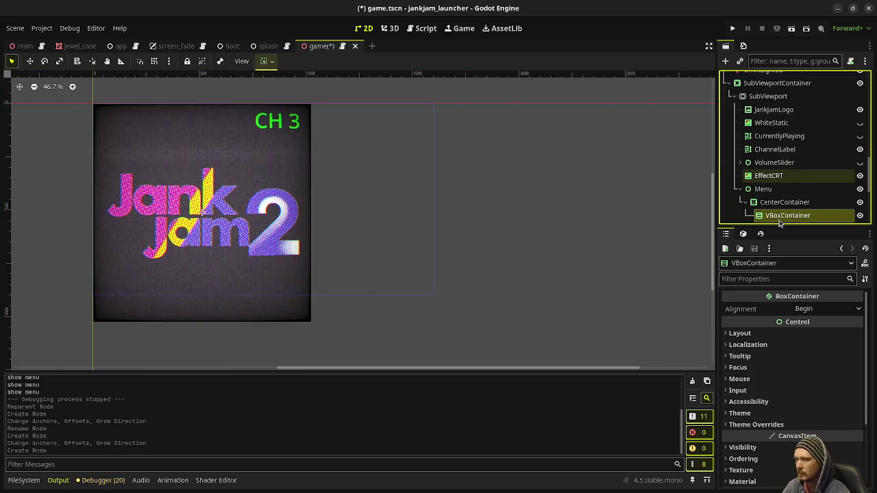
{"action": "key", "text": "ctrl+a"}
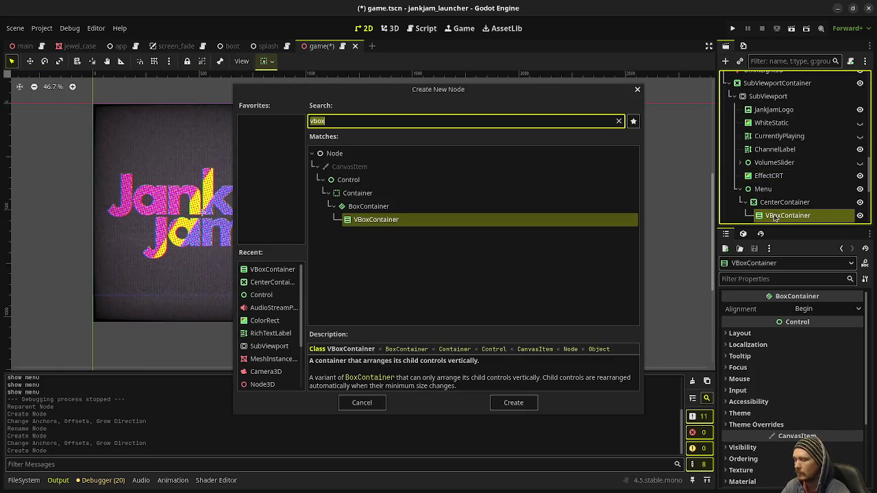
{"action": "type", "text": "hbox"}
{"action": "key", "text": "Return"}
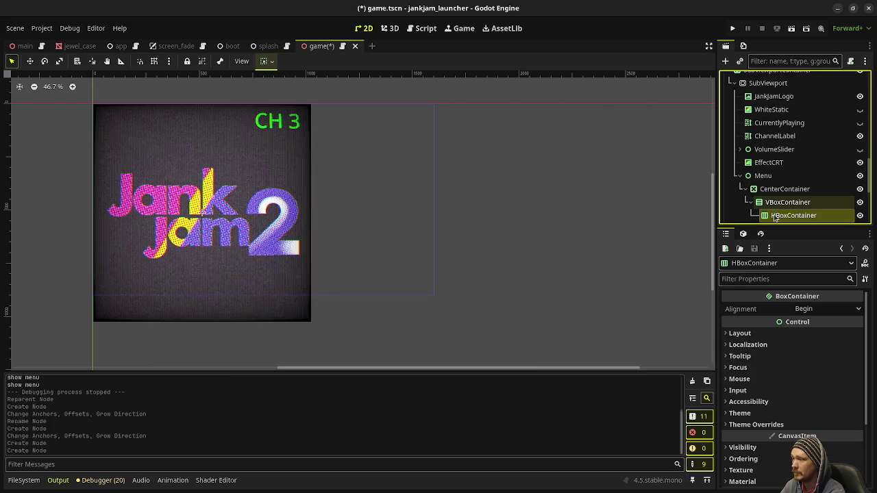
{"action": "key", "text": "ctrl+a"}
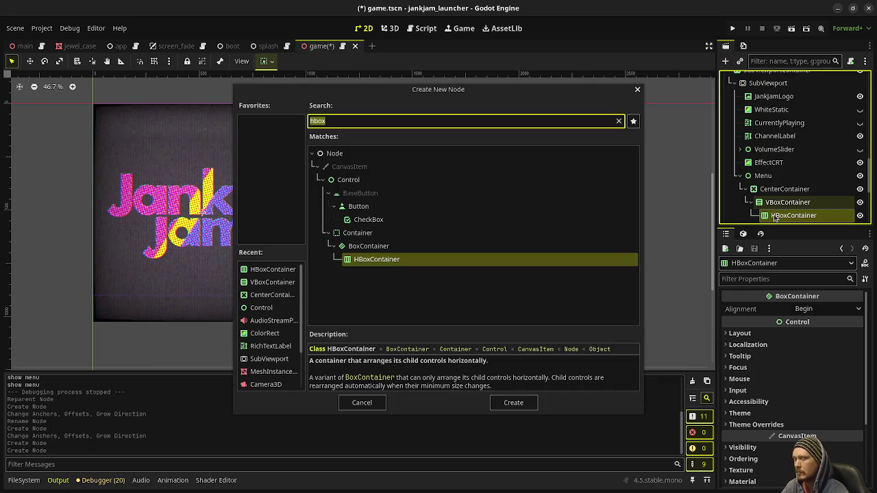
{"action": "type", "text": "richtext"}
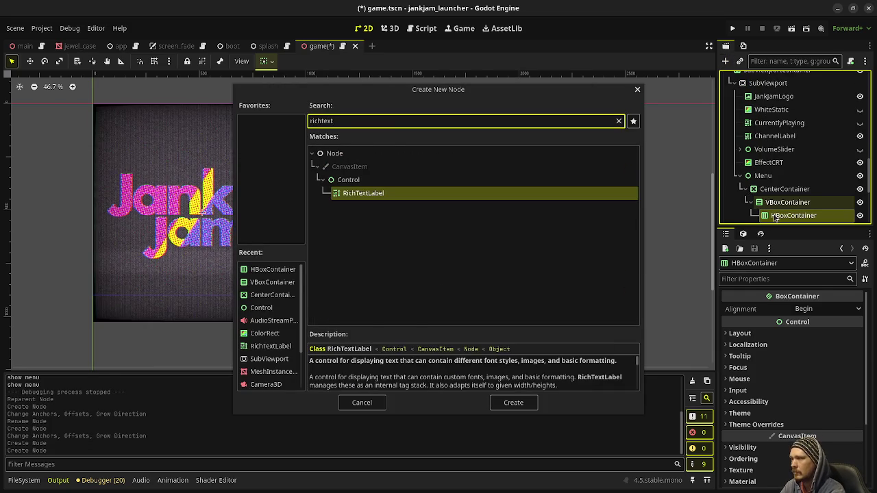
{"action": "key", "text": "Return"}
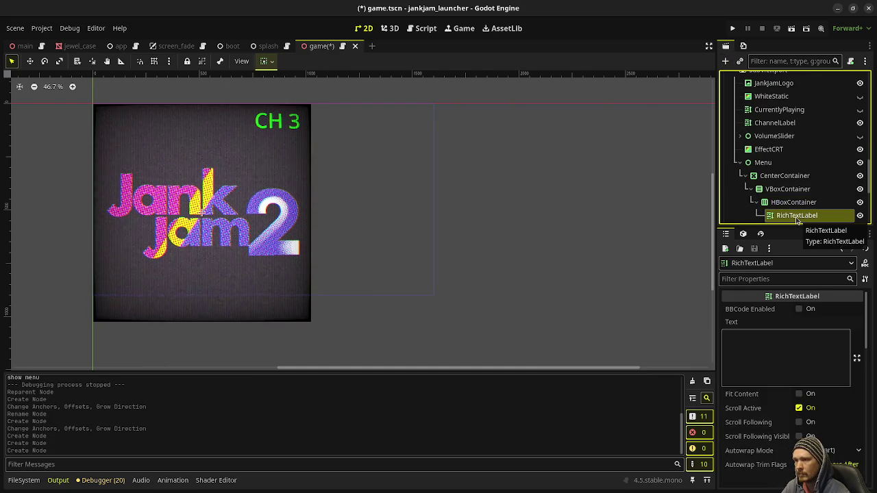
Rename the RichTextLabel to FullscreenLabel
{"action": "double_click", "coordinate": [797, 216]}
{"action": "type", "text": "FullscreenLabe"}
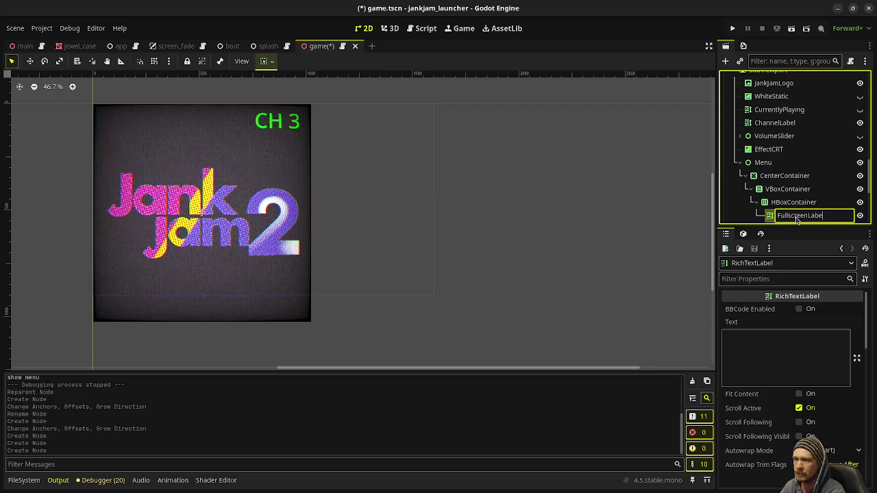
{"action": "type", "text": "l"}
{"action": "key", "text": "Return"}
{"action": "left_click", "coordinate": [788, 206]}
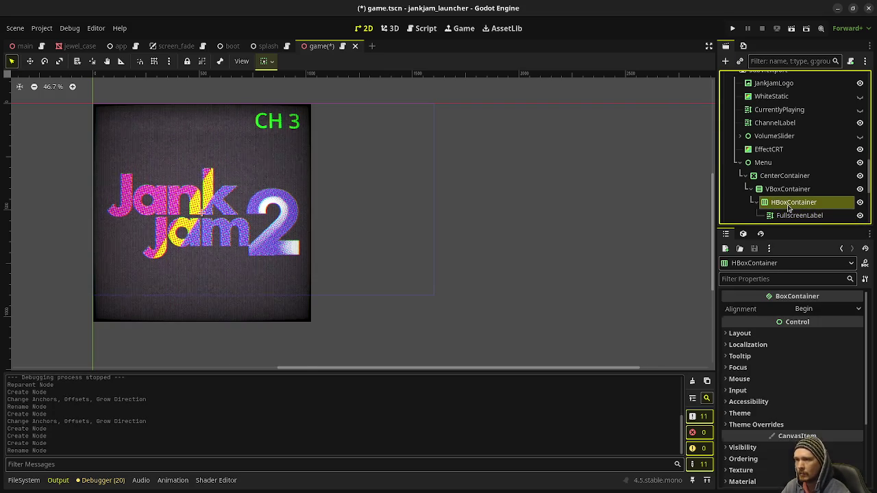
{"action": "key", "text": "ctrl+a"}
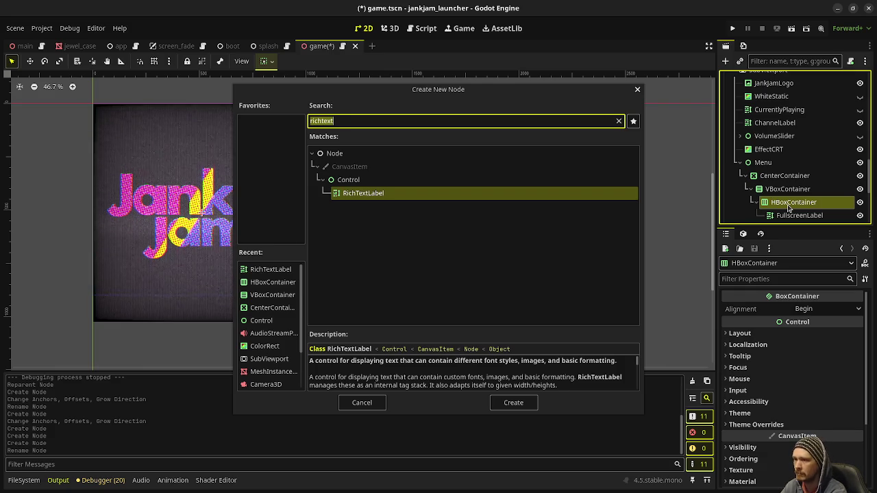
Add a CheckBox to the HBoxContainer and move Menu above EffectCRT in the scene tree
{"action": "key", "text": "BackSpace"}
{"action": "type", "text": "check"}
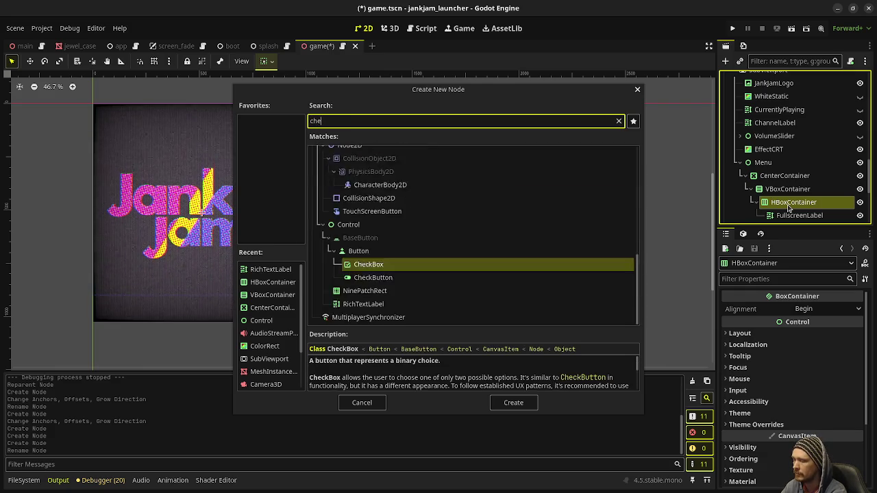
{"action": "key", "text": "Return"}
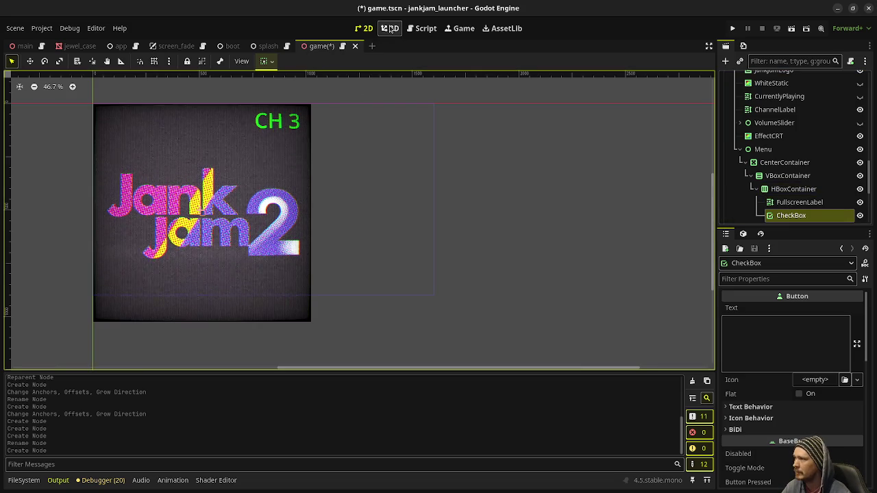
{"action": "left_click", "coordinate": [766, 150]}
{"action": "left_click_drag", "start_coordinate": [766, 150], "coordinate": [767, 132]}
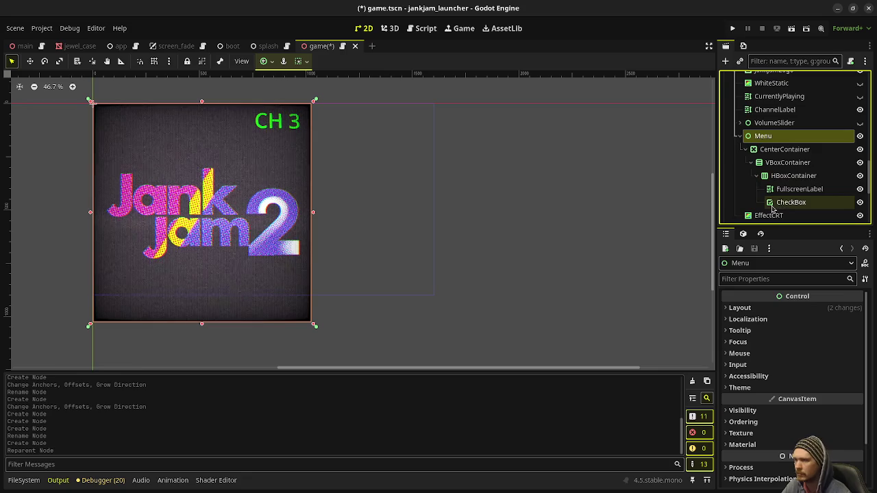
Hide the JankJamLogo node so the TV shows only static and CH 3
{"action": "scroll", "coordinate": [795, 137], "scroll_direction": "up", "scroll_amount": 2}
{"action": "left_click", "coordinate": [859, 108]}
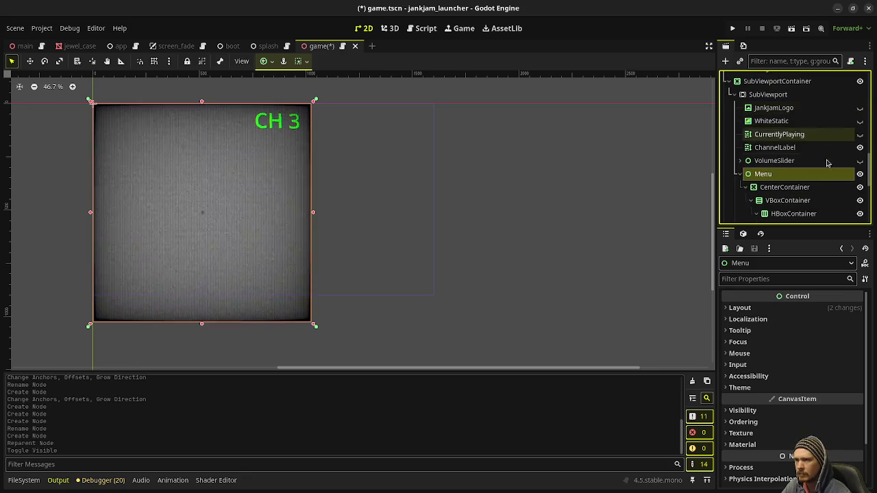
{"action": "scroll", "coordinate": [788, 171], "scroll_direction": "down", "scroll_amount": 1}
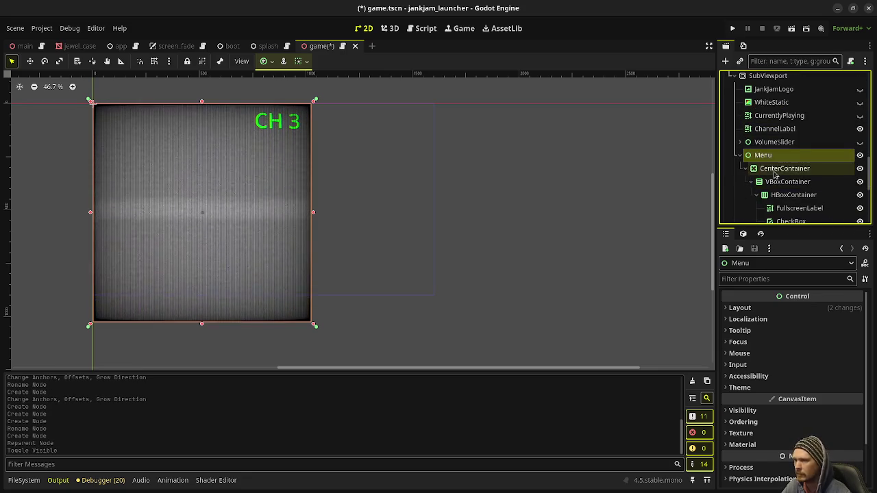
Inspect the VBoxContainer's Layout and Container Sizing sections
{"action": "left_click", "coordinate": [774, 168]}
{"action": "left_click", "coordinate": [773, 182]}
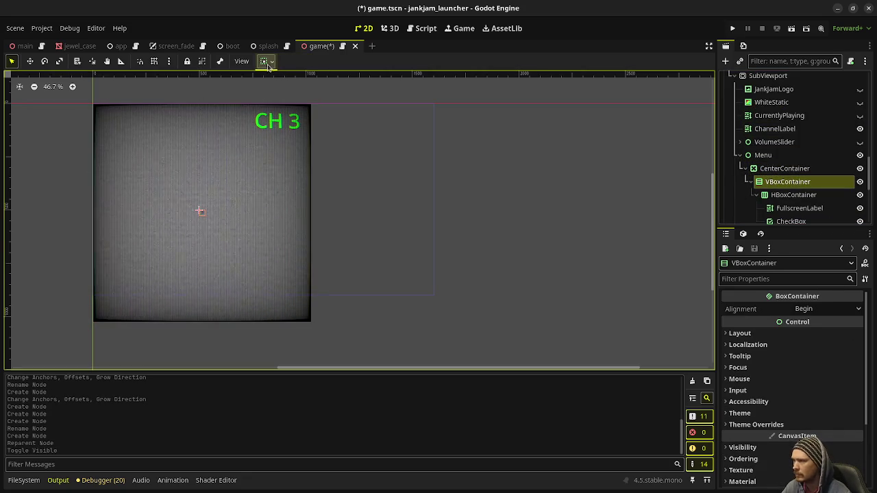
{"action": "left_click", "coordinate": [781, 168]}
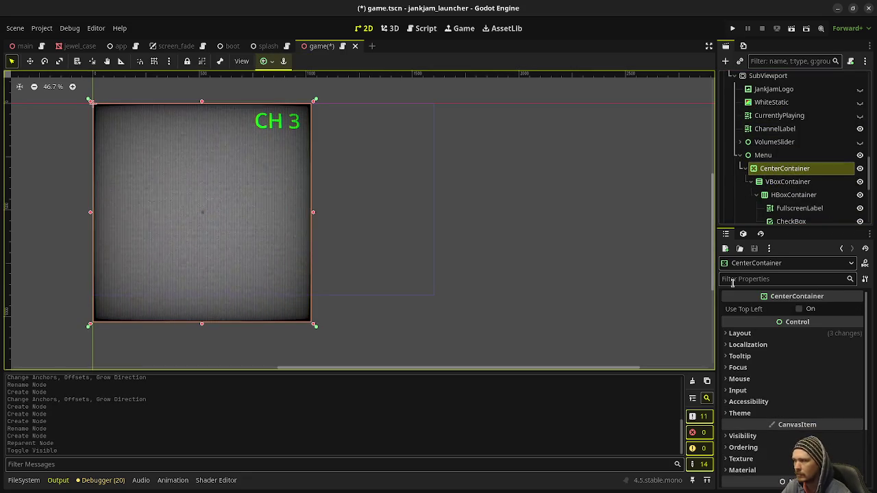
{"action": "left_click", "coordinate": [785, 182]}
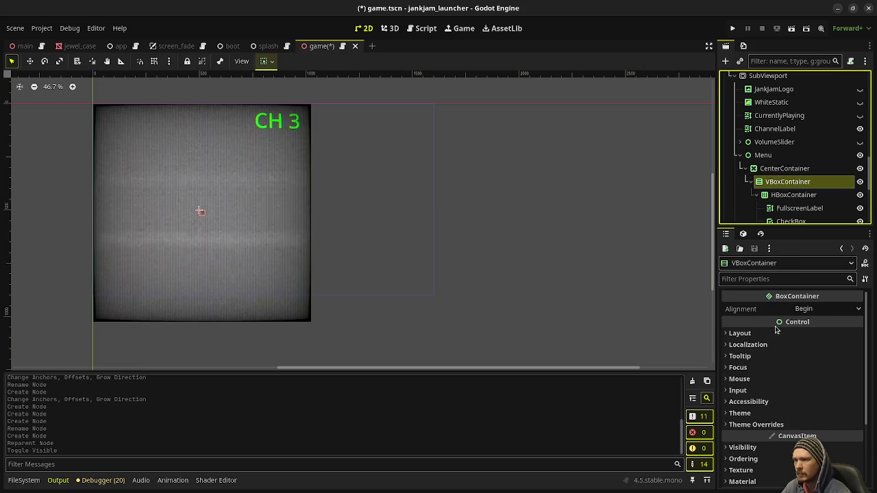
{"action": "left_click", "coordinate": [754, 334]}
{"action": "left_click", "coordinate": [760, 454]}
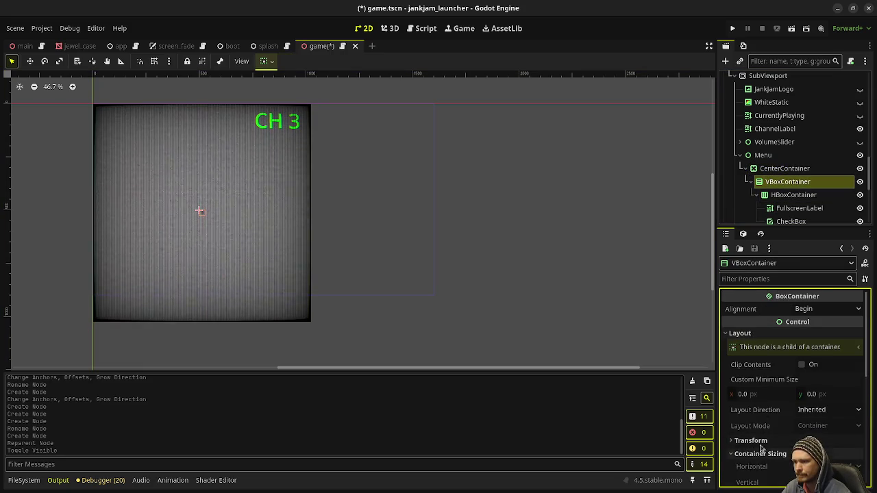
{"action": "scroll", "coordinate": [762, 412], "scroll_direction": "down", "scroll_amount": 2}
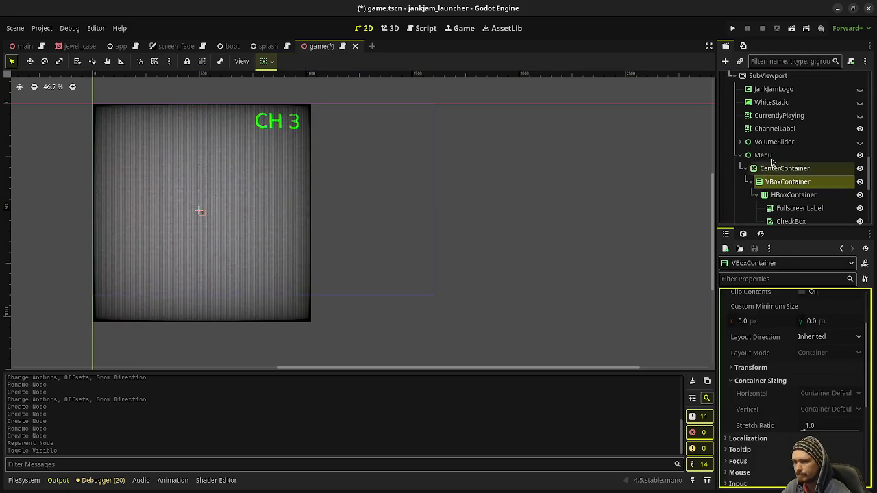
Review the CenterContainer's Layout and Theme sections in the Inspector
{"action": "left_click", "coordinate": [762, 155]}
{"action": "left_click", "coordinate": [785, 169]}
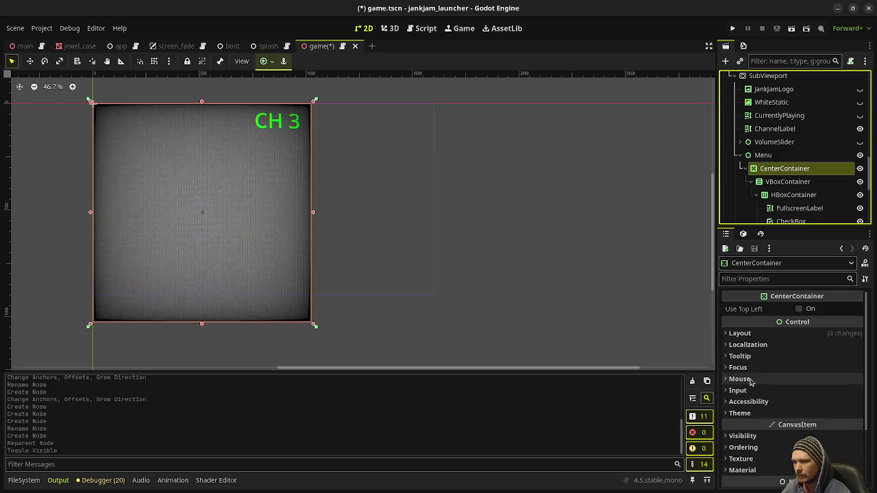
{"action": "left_click", "coordinate": [740, 333]}
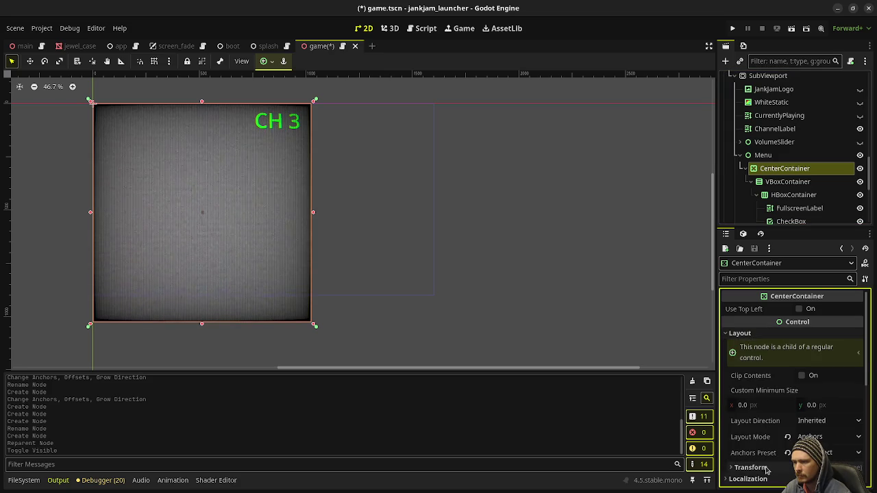
{"action": "scroll", "coordinate": [766, 469], "scroll_direction": "down", "scroll_amount": 4}
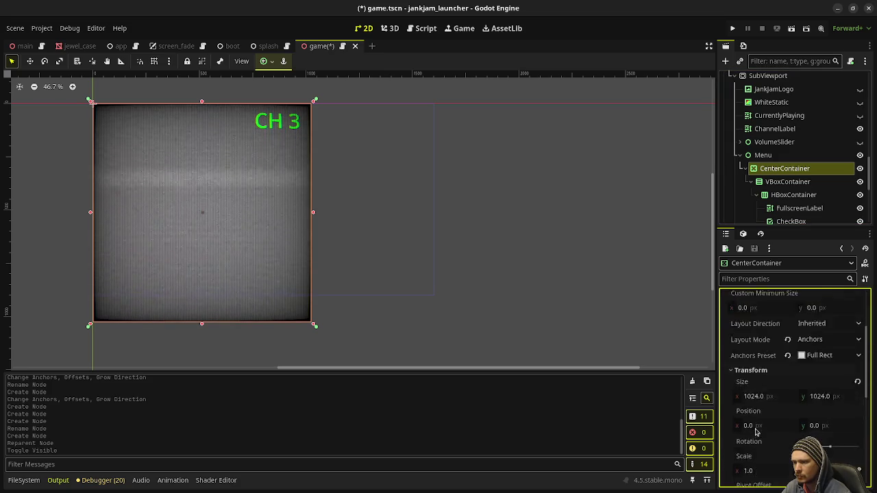
{"action": "scroll", "coordinate": [756, 425], "scroll_direction": "up", "scroll_amount": 4}
{"action": "scroll", "coordinate": [756, 424], "scroll_direction": "down", "scroll_amount": 10}
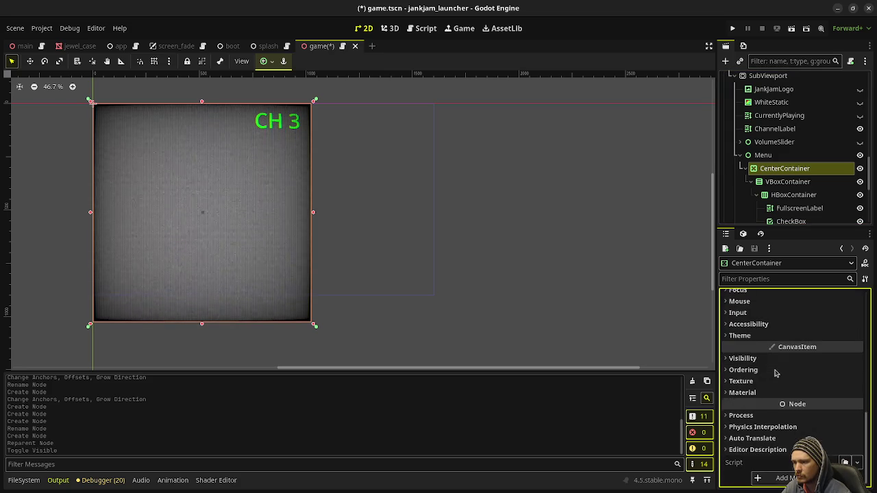
{"action": "left_click", "coordinate": [745, 336]}
{"action": "left_click", "coordinate": [748, 336]}
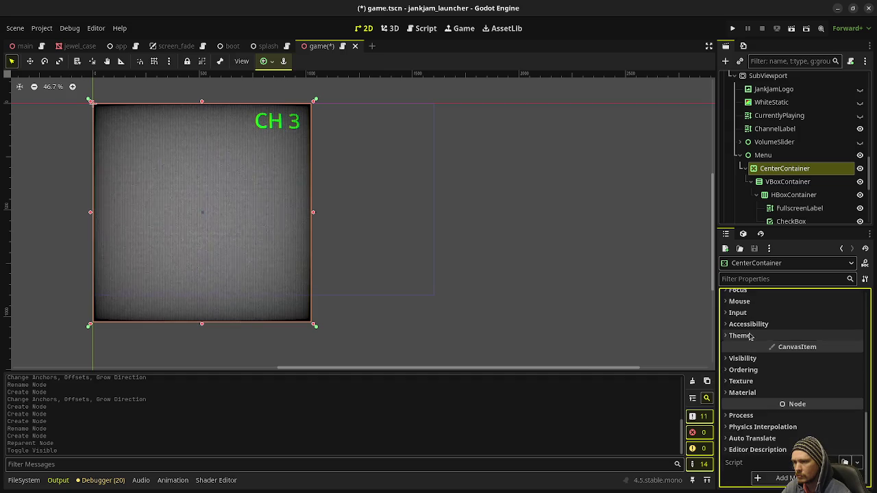
{"action": "left_click", "coordinate": [773, 179]}
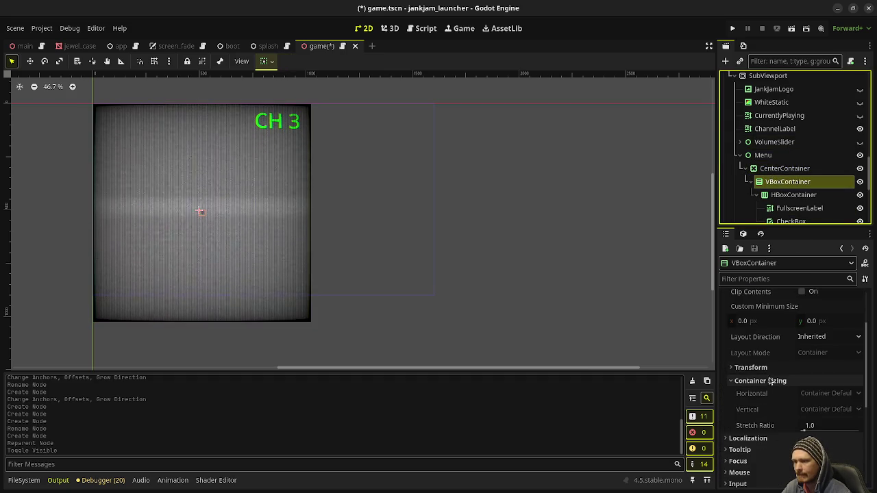
{"action": "scroll", "coordinate": [768, 373], "scroll_direction": "up", "scroll_amount": 1}
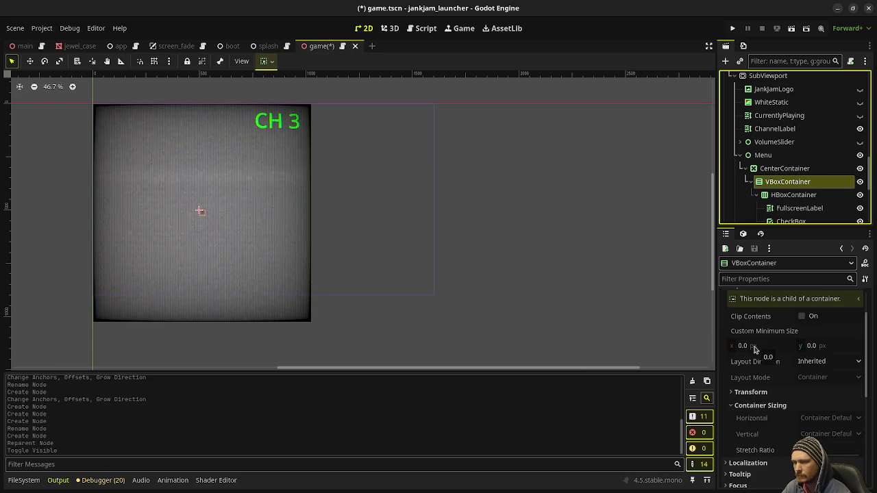
Set the VBoxContainer's custom minimum size to 512 x 512
{"action": "left_click", "coordinate": [755, 350]}
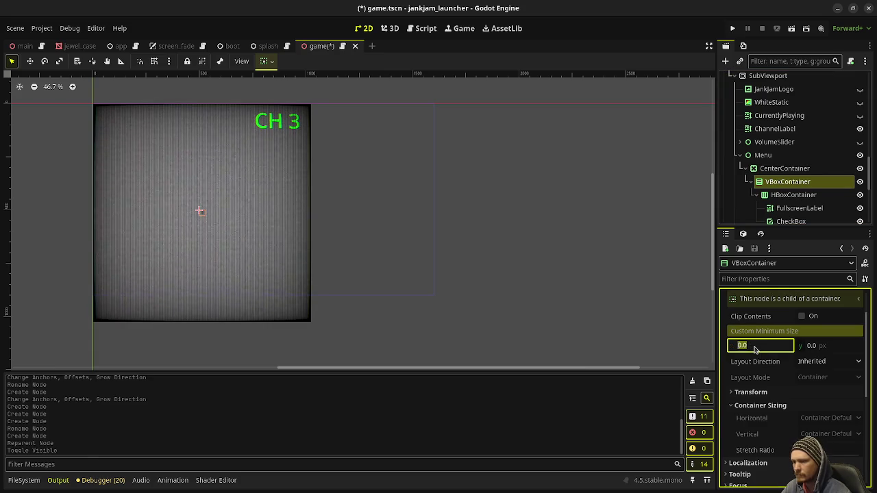
{"action": "type", "text": "512"}
{"action": "key", "text": "Tab"}
{"action": "key", "text": "Return"}
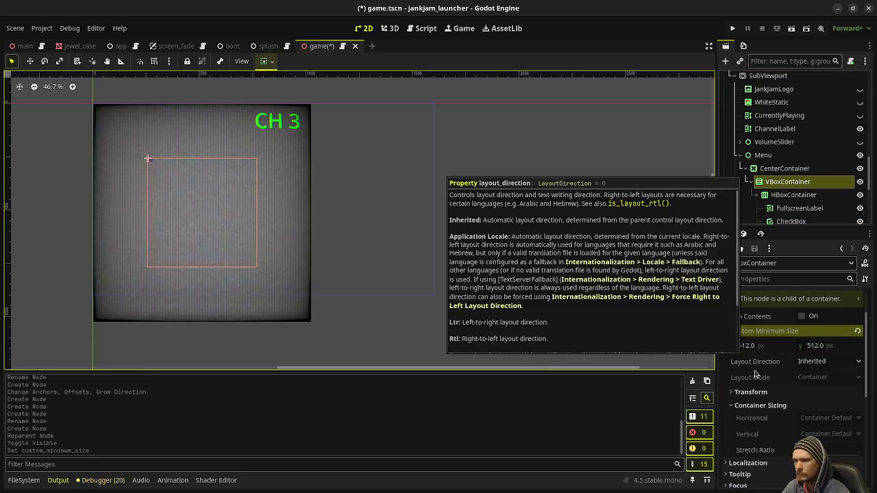
Set the FullscreenLabel's text to 'Fullscreen'
{"action": "left_click", "coordinate": [793, 198]}
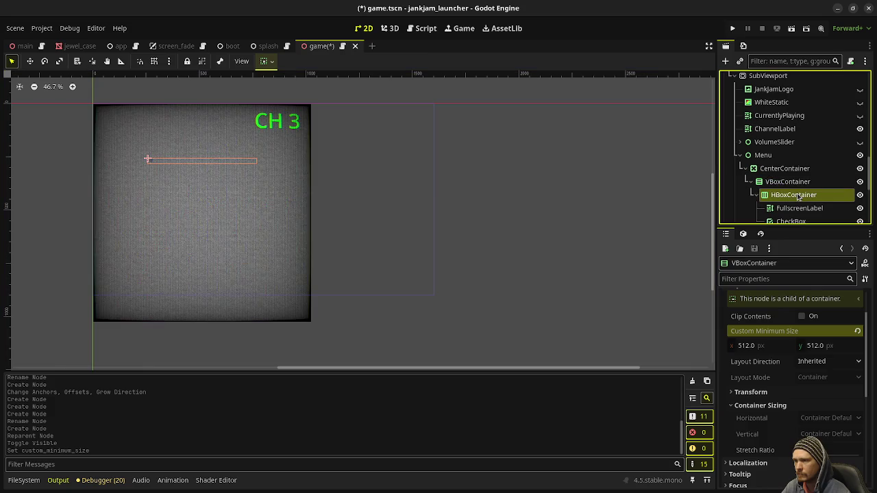
{"action": "left_click", "coordinate": [798, 207]}
{"action": "left_click", "coordinate": [744, 338]}
{"action": "type", "text": "Fullscreen"}
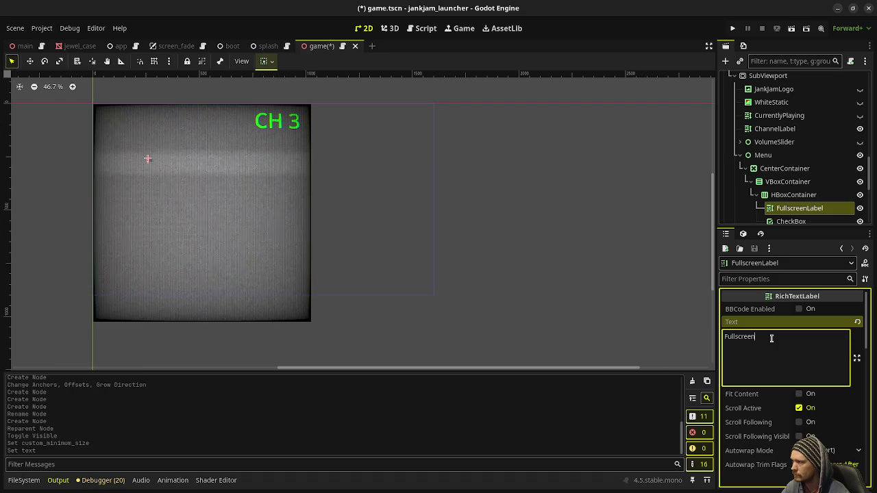
Browse the FullscreenLabel's Inspector and expand its Theme Overrides
{"action": "scroll", "coordinate": [772, 346], "scroll_direction": "down", "scroll_amount": 3}
{"action": "scroll", "coordinate": [772, 370], "scroll_direction": "down", "scroll_amount": 7}
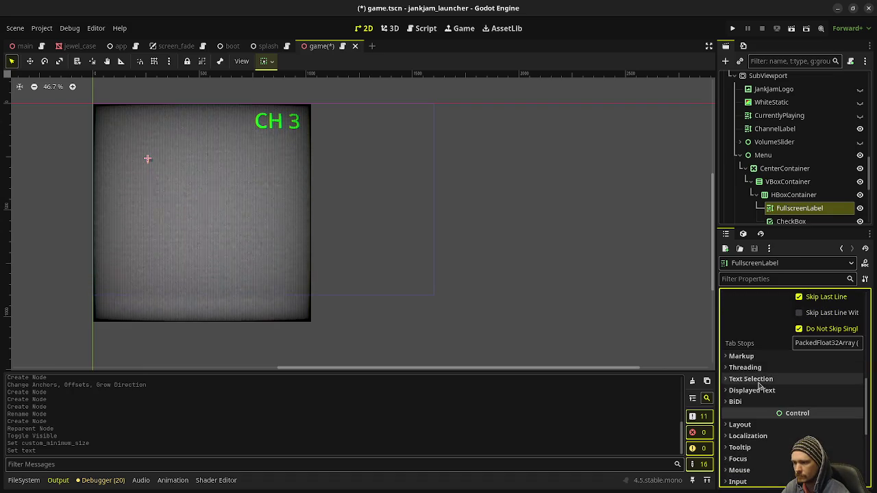
{"action": "scroll", "coordinate": [767, 390], "scroll_direction": "up", "scroll_amount": 3}
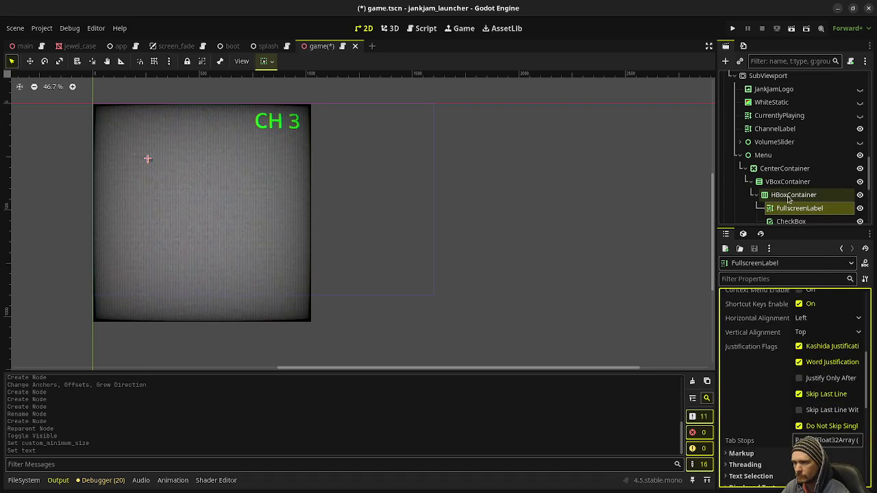
{"action": "scroll", "coordinate": [762, 404], "scroll_direction": "down", "scroll_amount": 3}
{"action": "scroll", "coordinate": [763, 405], "scroll_direction": "up", "scroll_amount": 3}
{"action": "mouse_move", "coordinate": [763, 404]}
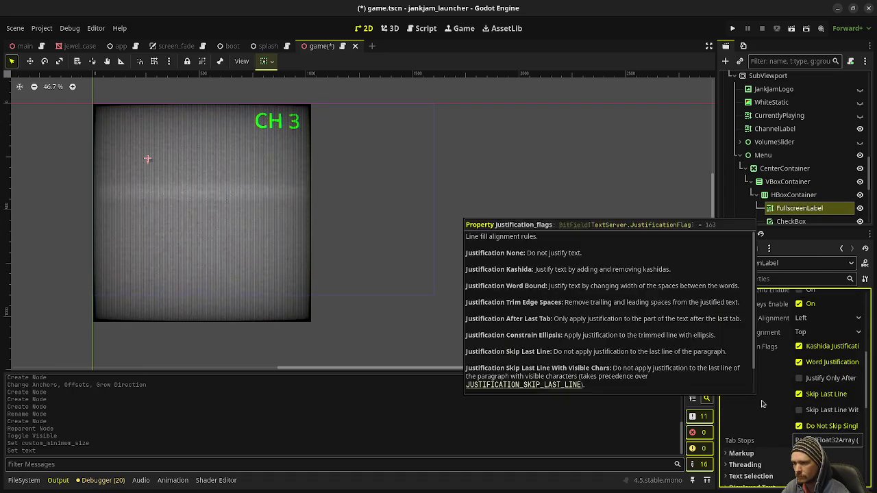
{"action": "scroll", "coordinate": [762, 404], "scroll_direction": "down", "scroll_amount": 2}
{"action": "scroll", "coordinate": [763, 411], "scroll_direction": "down", "scroll_amount": 2}
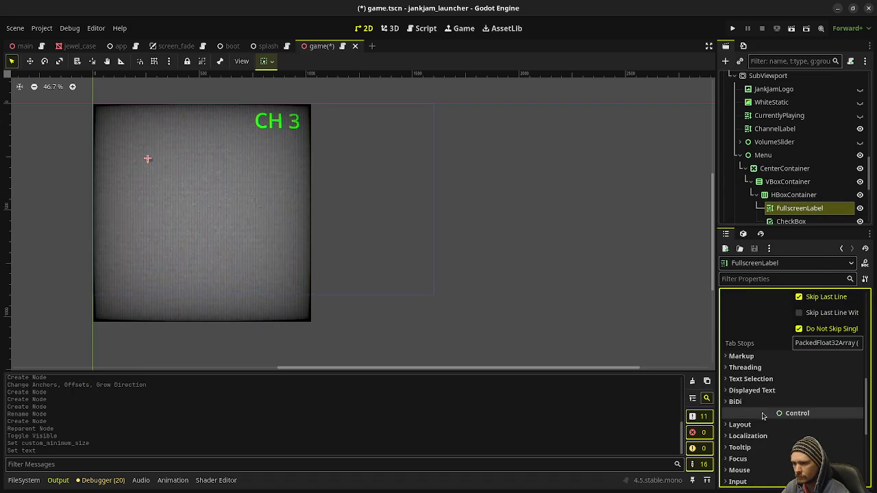
{"action": "scroll", "coordinate": [762, 416], "scroll_direction": "down", "scroll_amount": 2}
{"action": "left_click", "coordinate": [750, 442]}
{"action": "scroll", "coordinate": [747, 424], "scroll_direction": "down", "scroll_amount": 2}
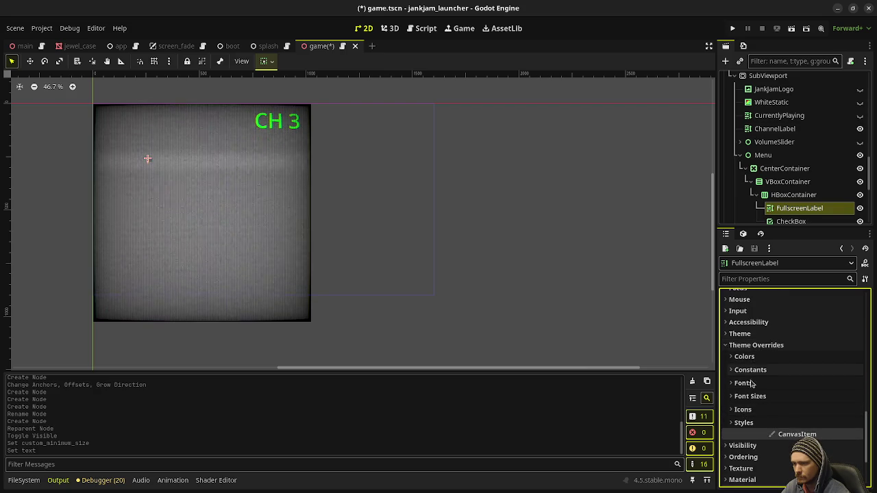
{"action": "scroll", "coordinate": [751, 397], "scroll_direction": "up", "scroll_amount": 5}
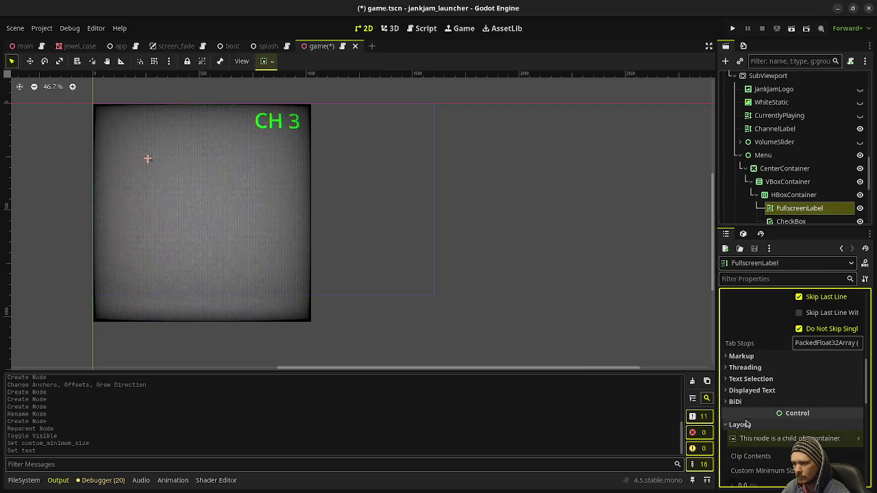
{"action": "scroll", "coordinate": [772, 413], "scroll_direction": "down", "scroll_amount": 5}
Tick Horizontal Expand in FullscreenLabel's Container Sizing
{"action": "left_click", "coordinate": [760, 325]}
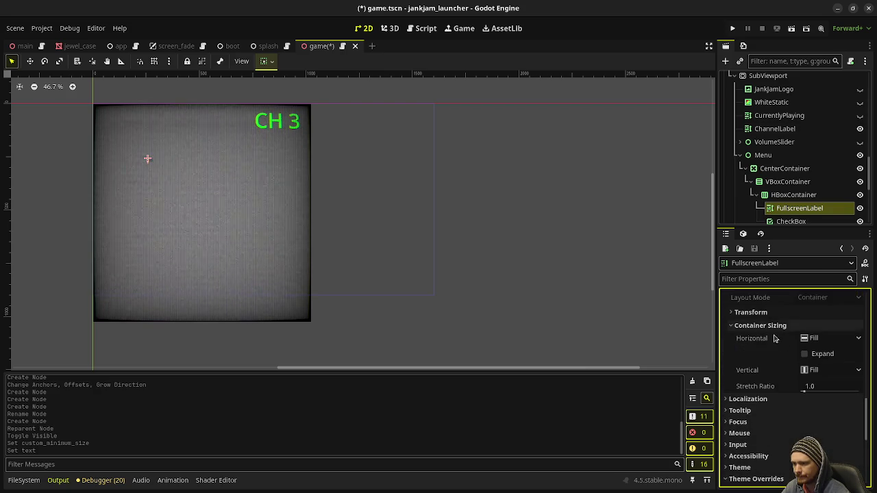
{"action": "left_click", "coordinate": [806, 353]}
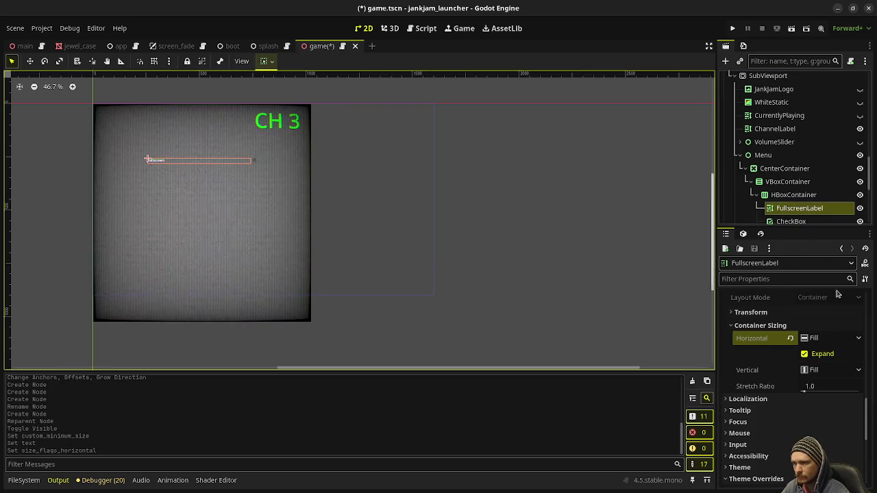
{"action": "left_click", "coordinate": [772, 129]}
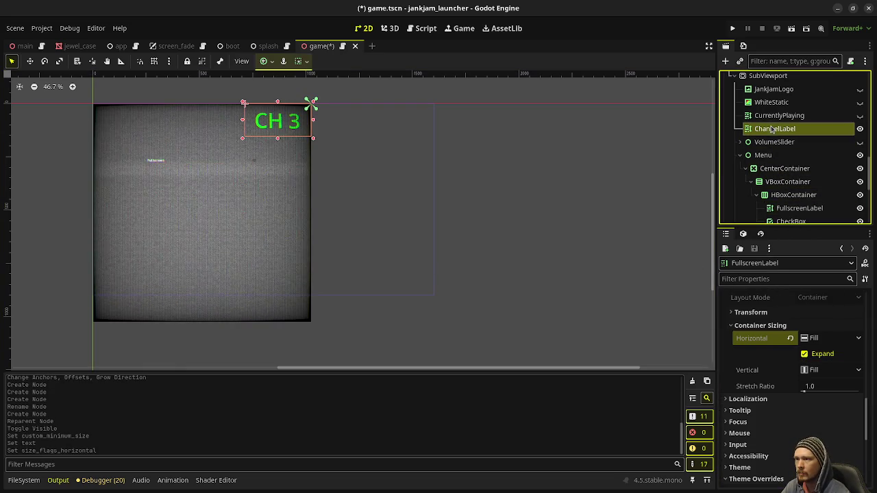
{"action": "scroll", "coordinate": [764, 377], "scroll_direction": "down", "scroll_amount": 10}
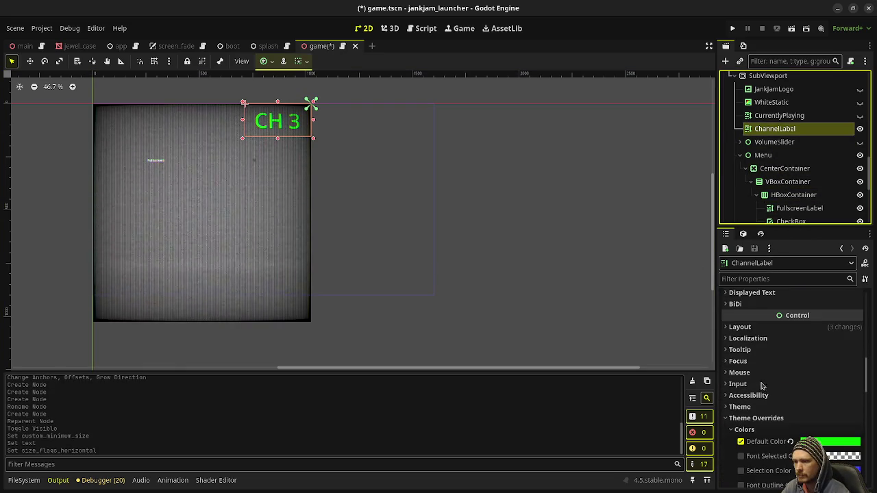
Copy ChannelLabel's green Default Color and paste it into FullscreenLabel's Default Color override
{"action": "right_click", "coordinate": [755, 445]}
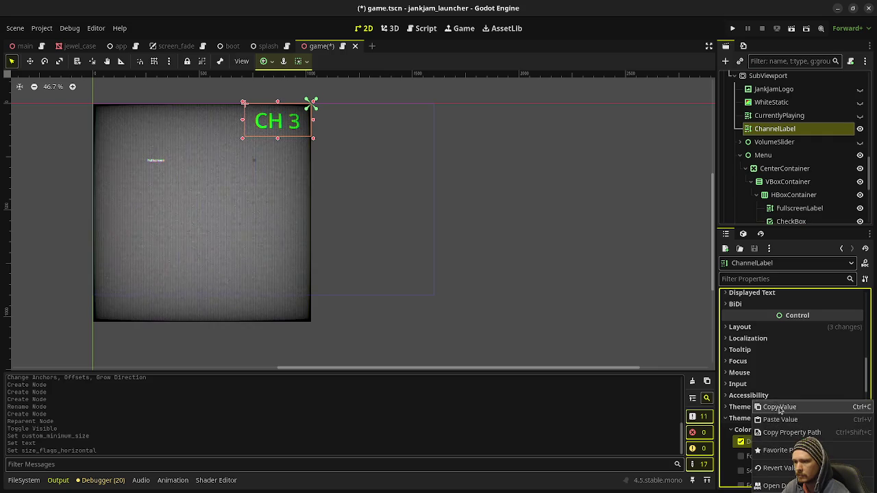
{"action": "left_click", "coordinate": [779, 409]}
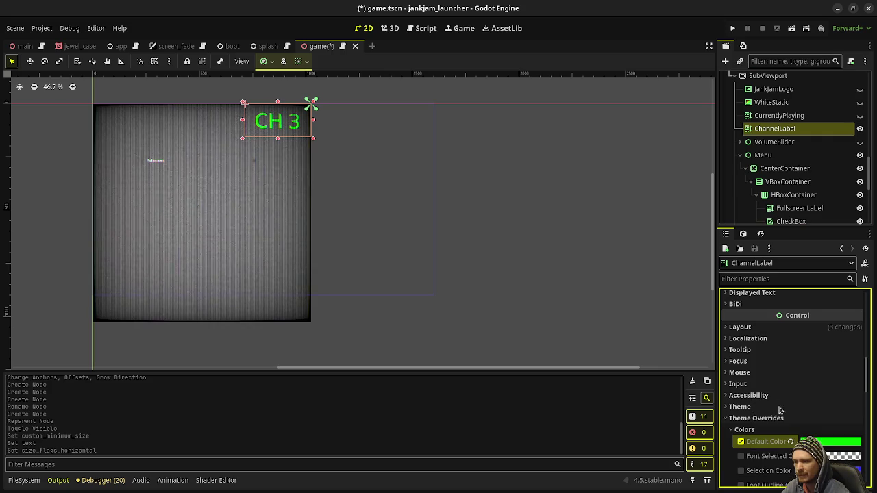
{"action": "left_click", "coordinate": [762, 155]}
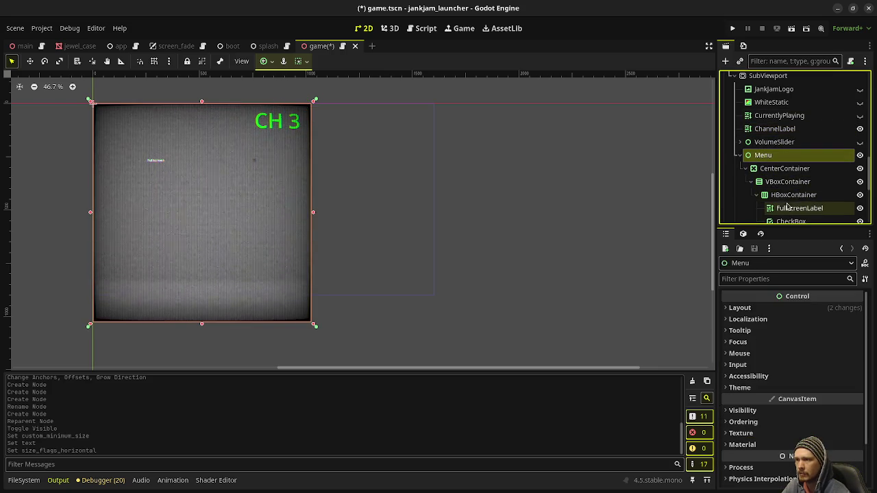
{"action": "left_click", "coordinate": [788, 208]}
{"action": "scroll", "coordinate": [768, 370], "scroll_direction": "down", "scroll_amount": 5}
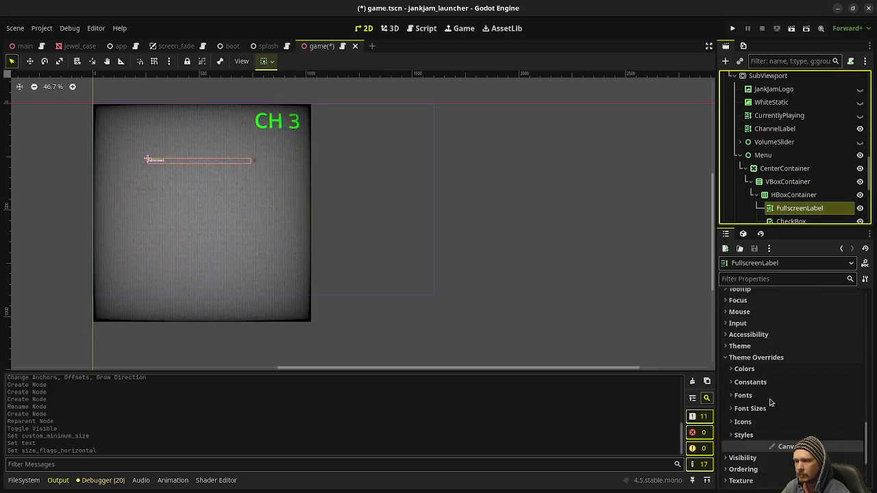
{"action": "scroll", "coordinate": [770, 403], "scroll_direction": "down", "scroll_amount": 3}
{"action": "left_click", "coordinate": [753, 299]}
{"action": "right_click", "coordinate": [759, 312]}
{"action": "left_click", "coordinate": [774, 327]}
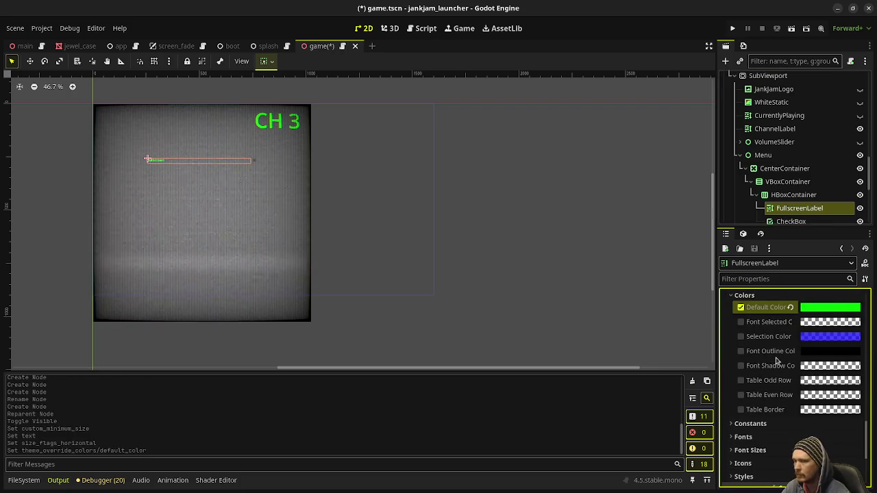
Override FullscreenLabel's Normal Font Size with a larger value
{"action": "scroll", "coordinate": [779, 349], "scroll_direction": "down", "scroll_amount": 1}
{"action": "left_click", "coordinate": [750, 426]}
{"action": "left_click", "coordinate": [809, 439]}
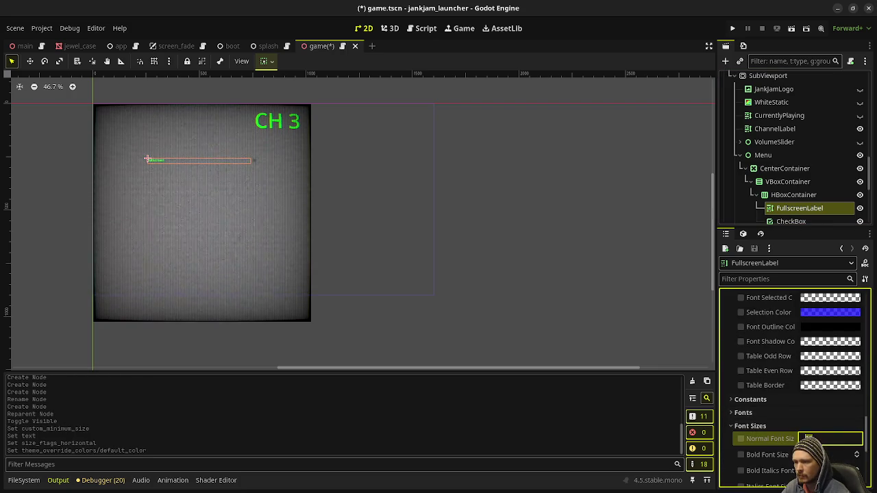
{"action": "key", "text": "Return"}
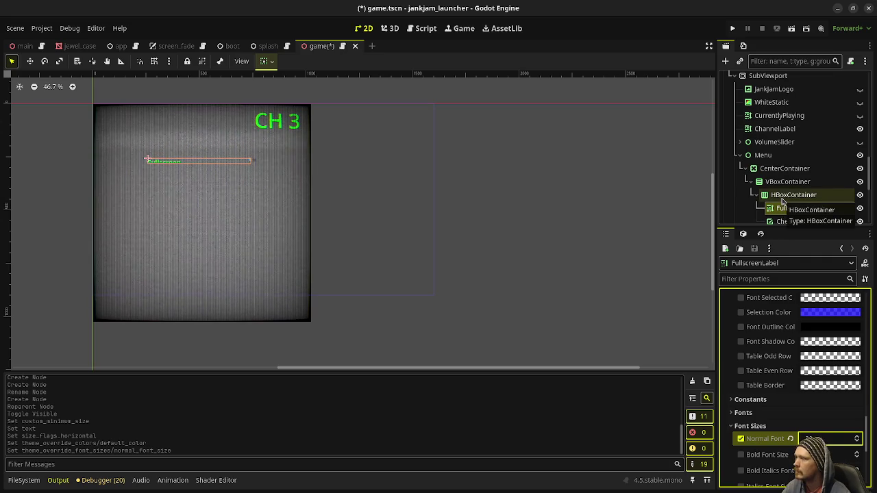
{"action": "left_click", "coordinate": [782, 199]}
{"action": "left_click", "coordinate": [759, 425]}
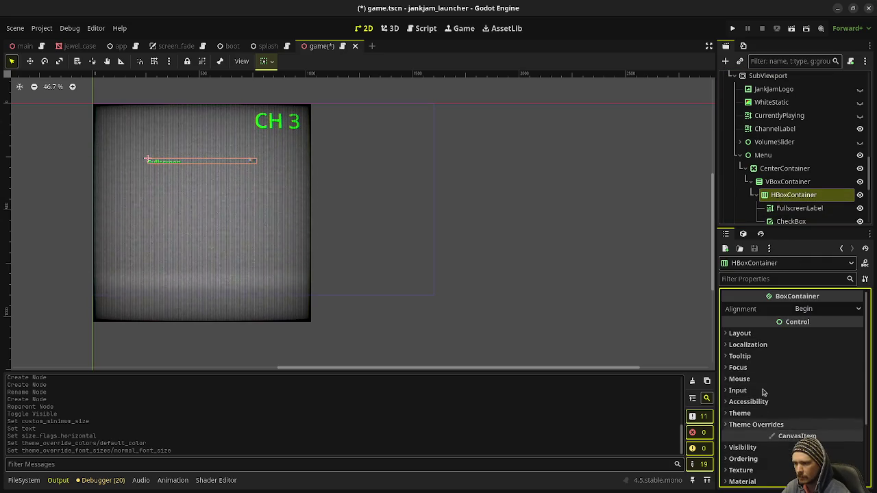
Toggle the HBoxContainer's vertical Expand on and back off in Container Sizing
{"action": "left_click", "coordinate": [740, 333]}
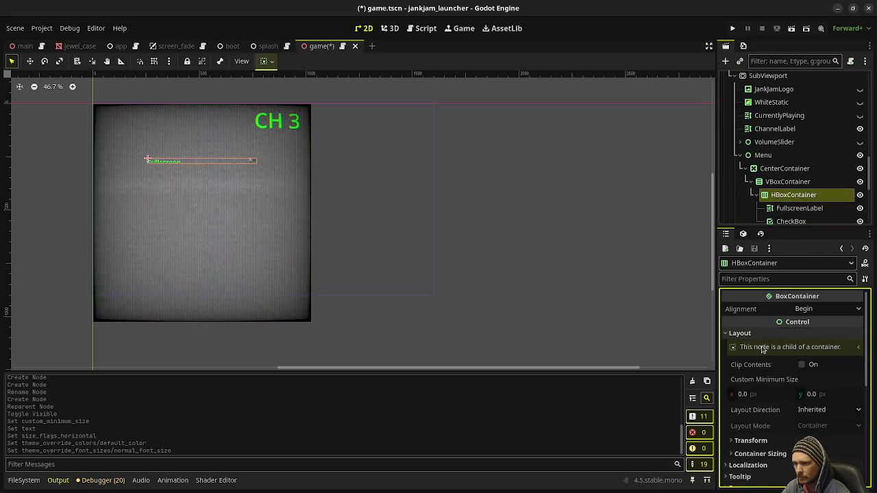
{"action": "left_click", "coordinate": [768, 453]}
{"action": "left_click", "coordinate": [805, 426]}
{"action": "left_click", "coordinate": [805, 426]}
{"action": "scroll", "coordinate": [798, 365], "scroll_direction": "up", "scroll_amount": 2}
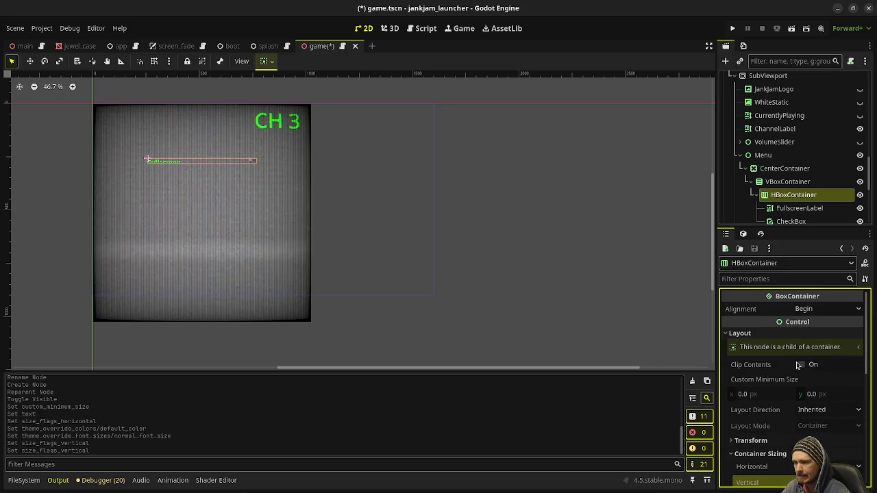
Turn on Fit Content, turn off Scroll Active, and enable BBCode on FullscreenLabel
{"action": "left_click", "coordinate": [800, 208]}
{"action": "scroll", "coordinate": [772, 371], "scroll_direction": "up", "scroll_amount": 2}
{"action": "scroll", "coordinate": [773, 370], "scroll_direction": "up", "scroll_amount": 5}
{"action": "scroll", "coordinate": [775, 372], "scroll_direction": "up", "scroll_amount": 2}
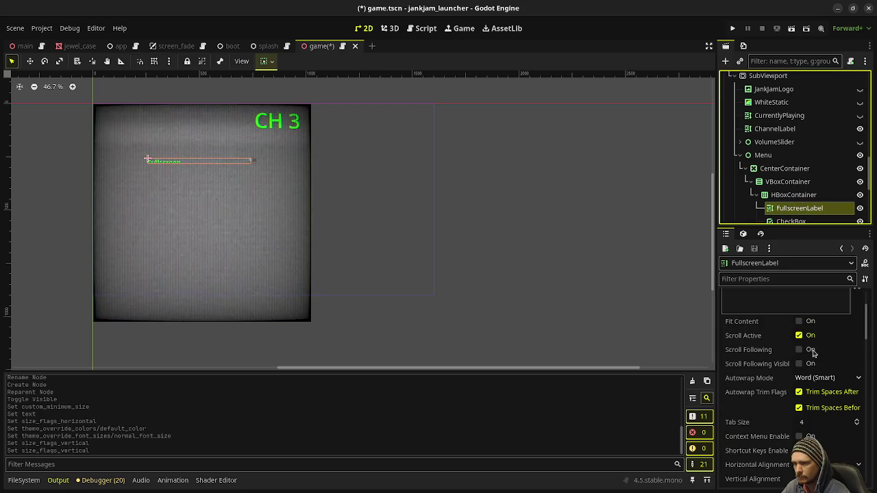
{"action": "left_click", "coordinate": [799, 319]}
{"action": "left_click", "coordinate": [799, 333]}
{"action": "scroll", "coordinate": [788, 348], "scroll_direction": "up", "scroll_amount": 2}
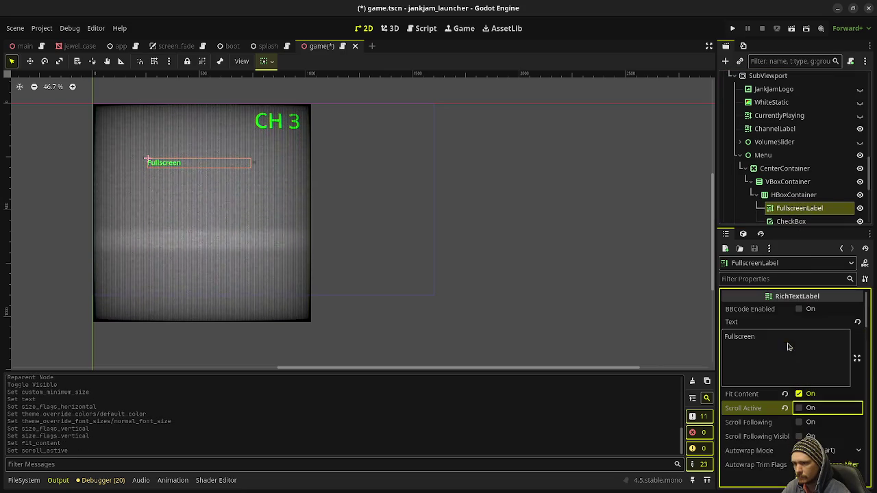
{"action": "left_click", "coordinate": [799, 309]}
{"action": "scroll", "coordinate": [763, 380], "scroll_direction": "down", "scroll_amount": 1}
{"action": "scroll", "coordinate": [763, 379], "scroll_direction": "down", "scroll_amount": 3}
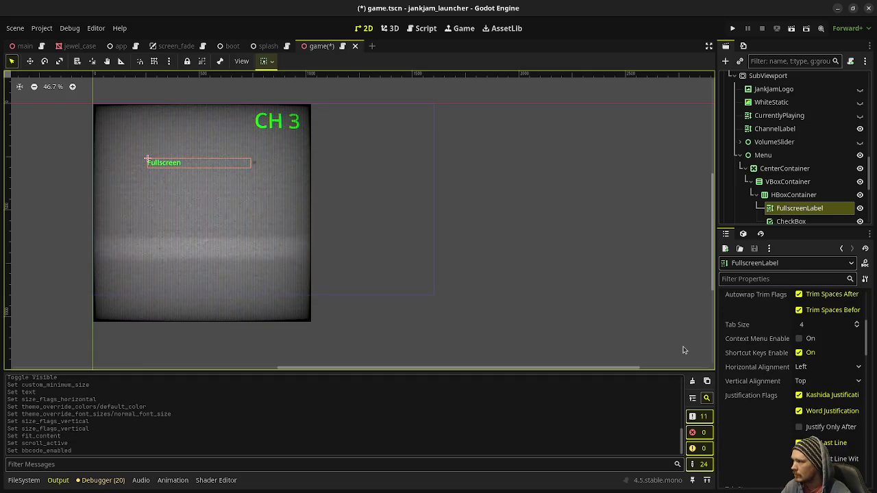
{"action": "left_click", "coordinate": [795, 221]}
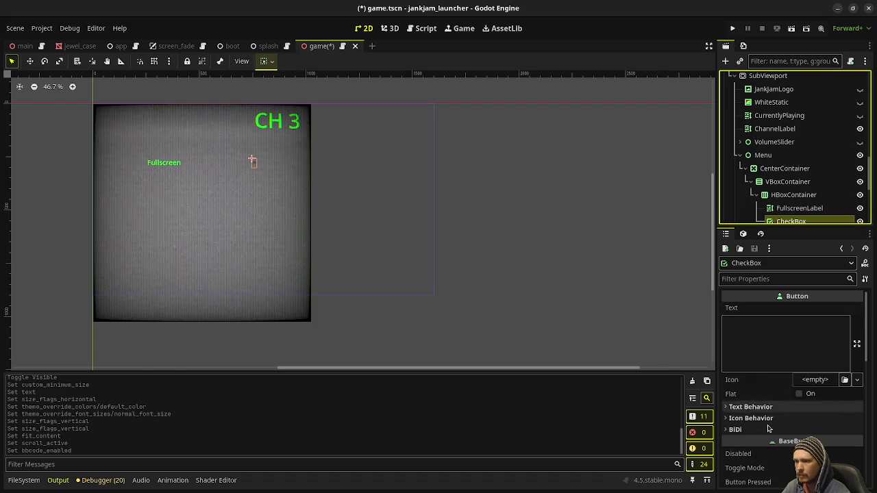
Delete the CheckBox under HBoxContainer and begin adding a new child node there
{"action": "scroll", "coordinate": [768, 424], "scroll_direction": "down", "scroll_amount": 5}
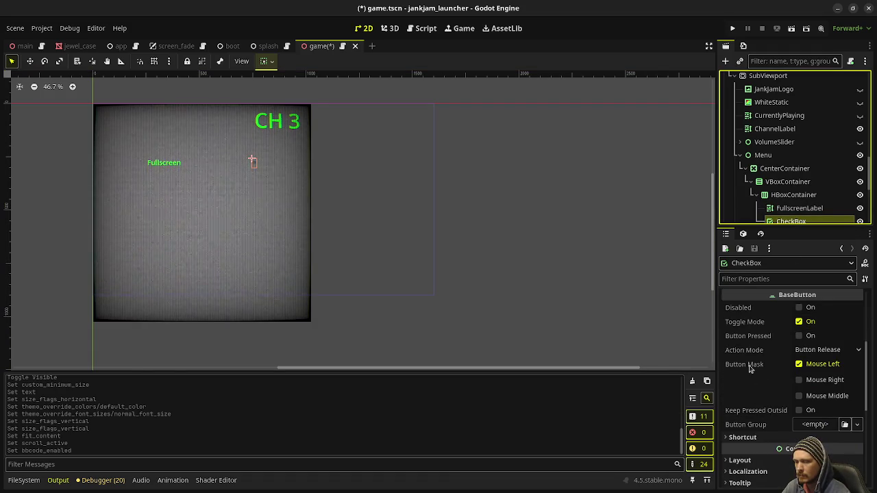
{"action": "mouse_move", "coordinate": [749, 369]}
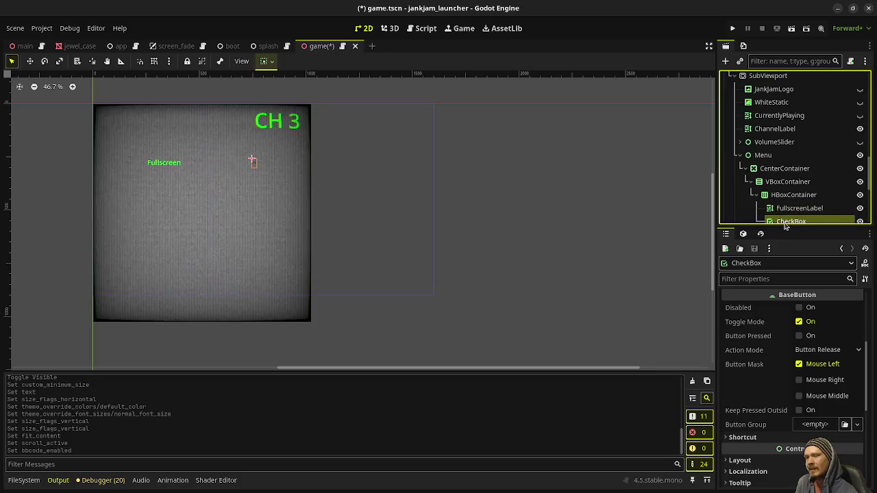
{"action": "left_click", "coordinate": [792, 196]}
{"action": "left_click", "coordinate": [781, 222]}
{"action": "right_click", "coordinate": [782, 222]}
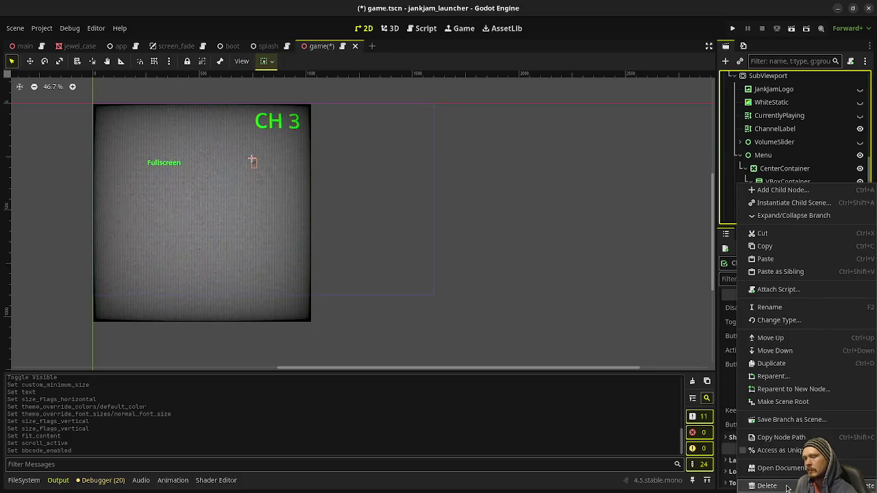
{"action": "left_click", "coordinate": [767, 486]}
{"action": "left_click", "coordinate": [464, 261]}
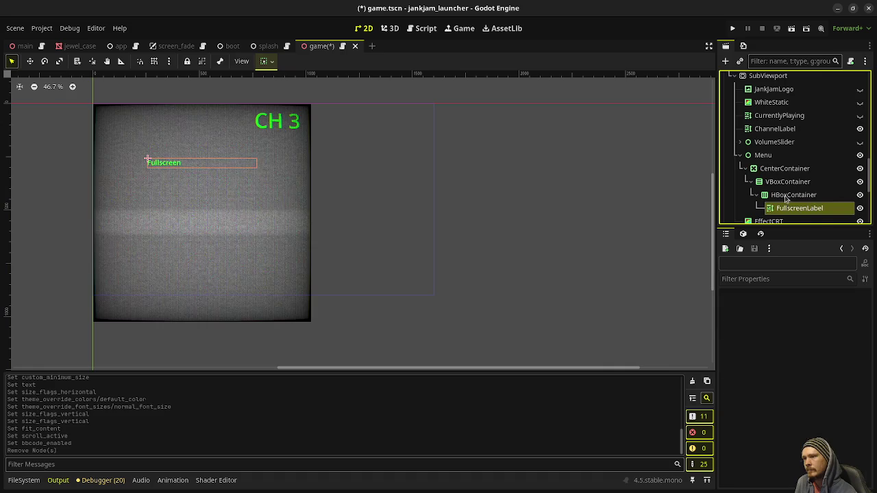
{"action": "left_click", "coordinate": [786, 197]}
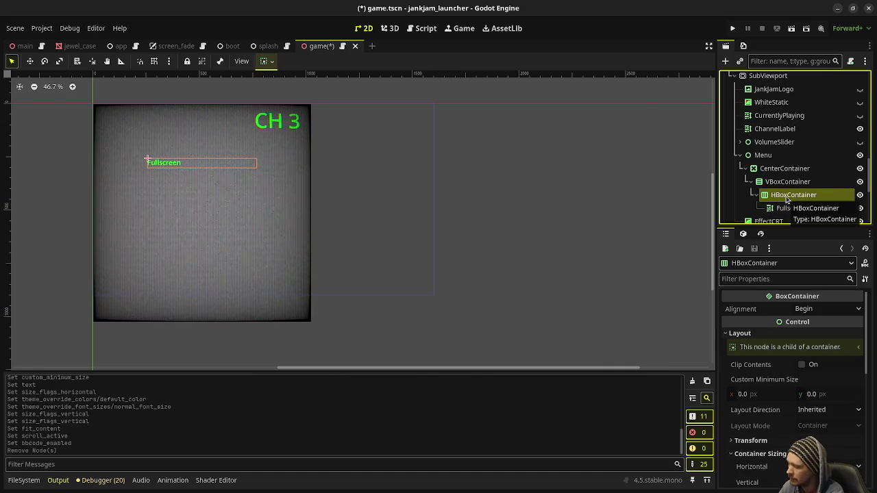
{"action": "key", "text": "ctrl+a"}
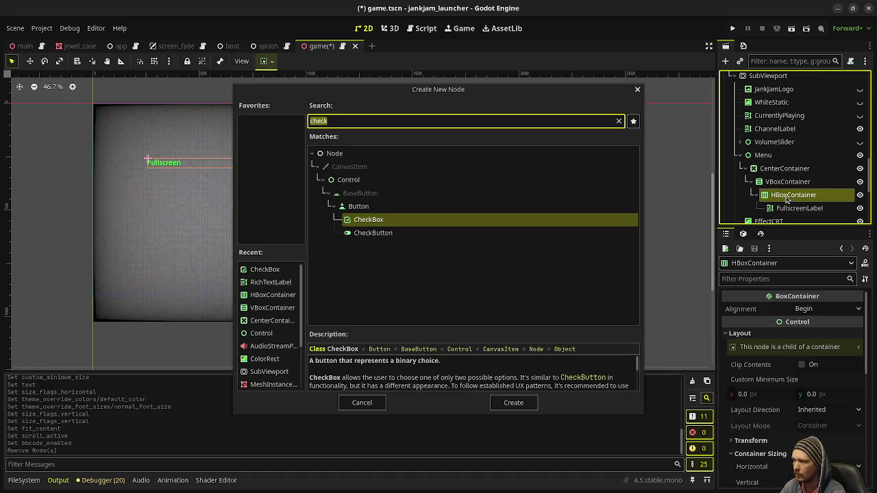
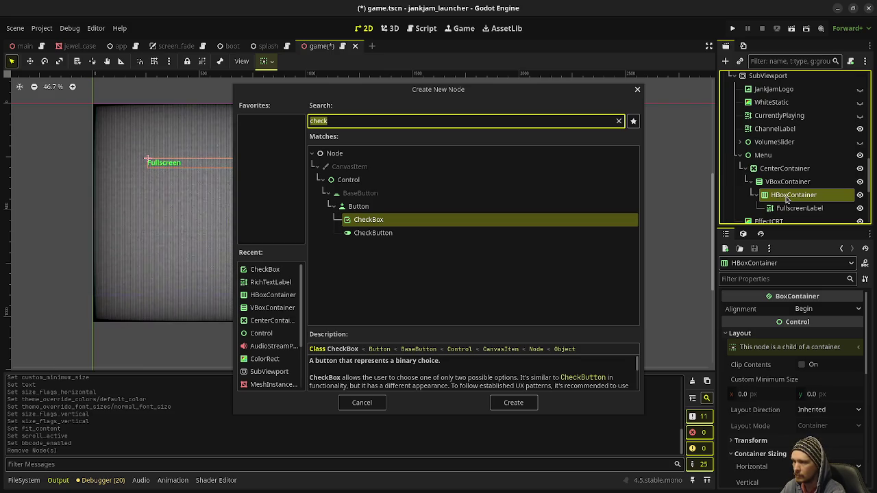
Cancel the CheckBox dialog and add a ColorRect under HBoxContainer
{"action": "left_click", "coordinate": [362, 402]}
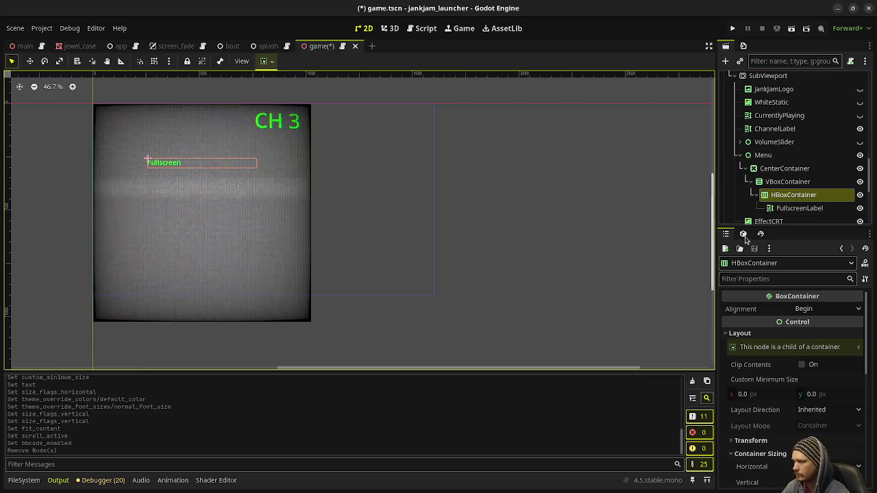
{"action": "left_click", "coordinate": [784, 198]}
{"action": "key", "text": "ctrl+a"}
{"action": "type", "text": "colorre"}
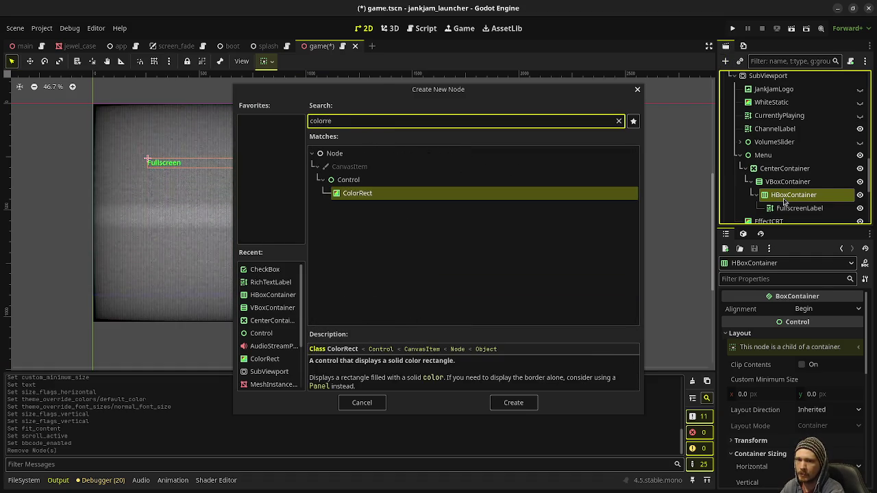
{"action": "key", "text": "Return"}
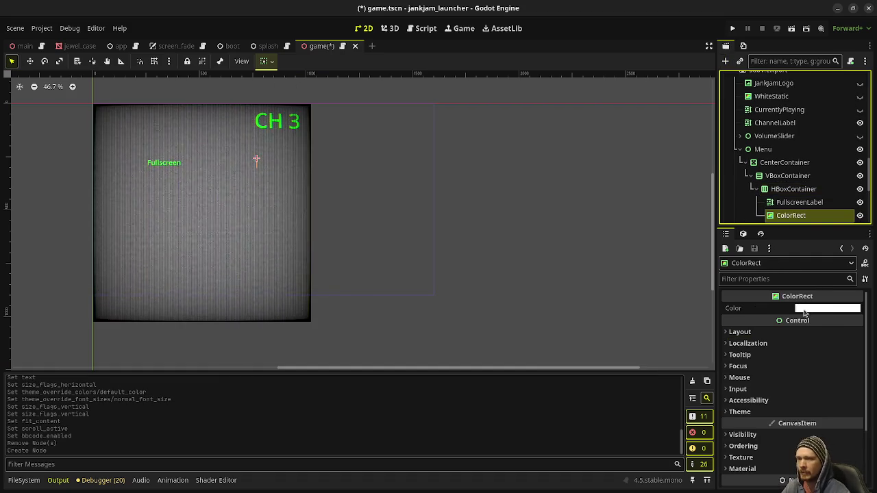
Expand the ColorRect's Layout and Container Sizing sections, leaving horizontal expand off
{"action": "left_click", "coordinate": [750, 332]}
{"action": "scroll", "coordinate": [757, 411], "scroll_direction": "down", "scroll_amount": 1}
{"action": "left_click", "coordinate": [761, 429]}
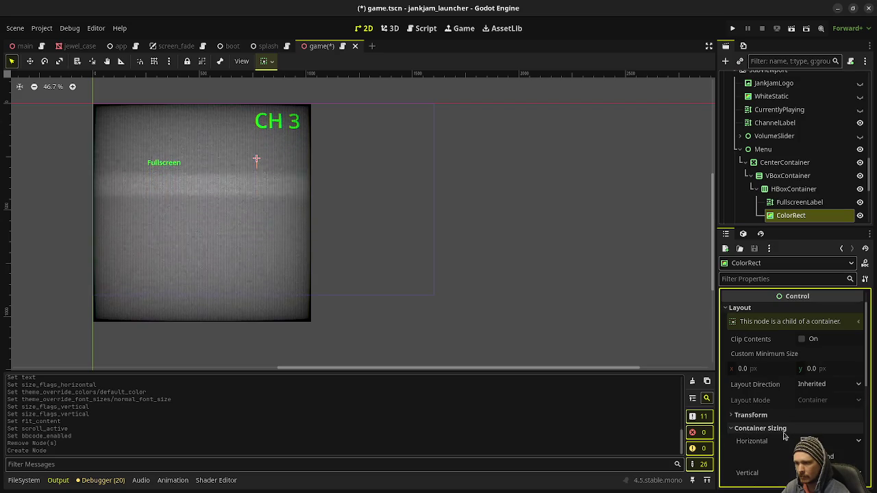
{"action": "scroll", "coordinate": [787, 434], "scroll_direction": "down", "scroll_amount": 1}
{"action": "scroll", "coordinate": [786, 434], "scroll_direction": "down", "scroll_amount": 1}
{"action": "left_click", "coordinate": [804, 408]}
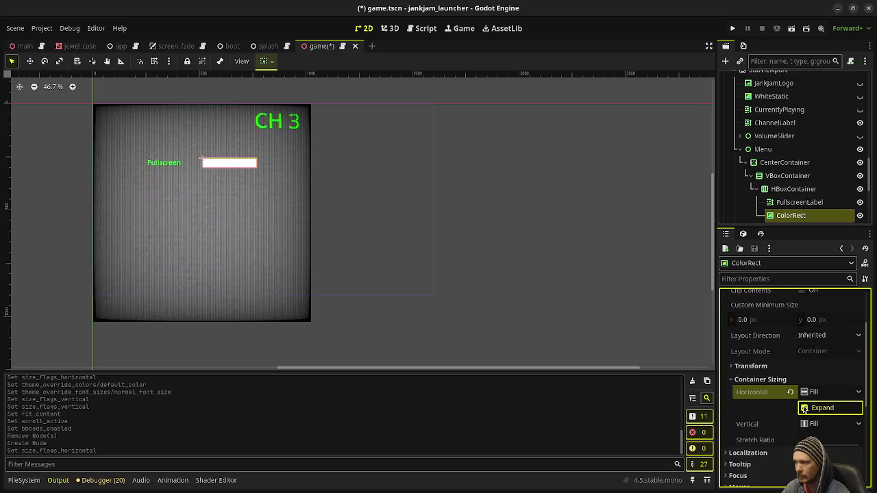
{"action": "left_click", "coordinate": [804, 408]}
{"action": "scroll", "coordinate": [778, 386], "scroll_direction": "up", "scroll_amount": 3}
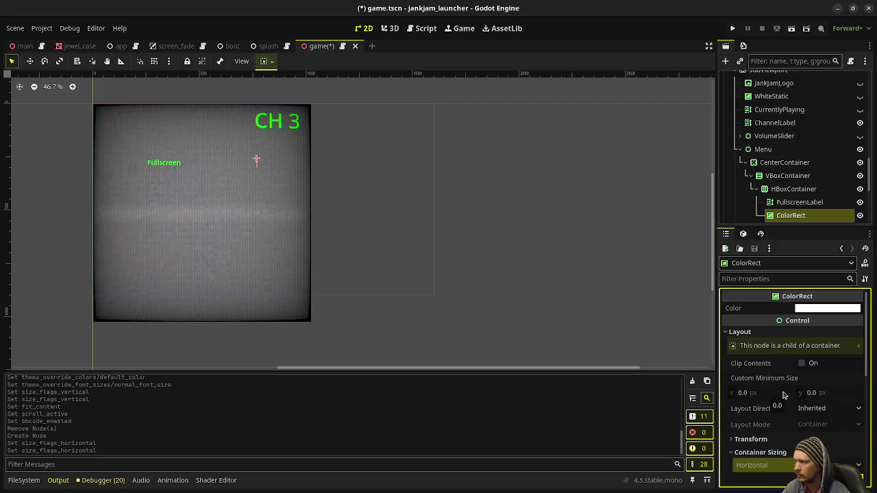
Set the ColorRect's custom minimum size to 32×32
{"action": "left_click", "coordinate": [835, 396]}
{"action": "key", "text": "Return"}
{"action": "left_click", "coordinate": [745, 391]}
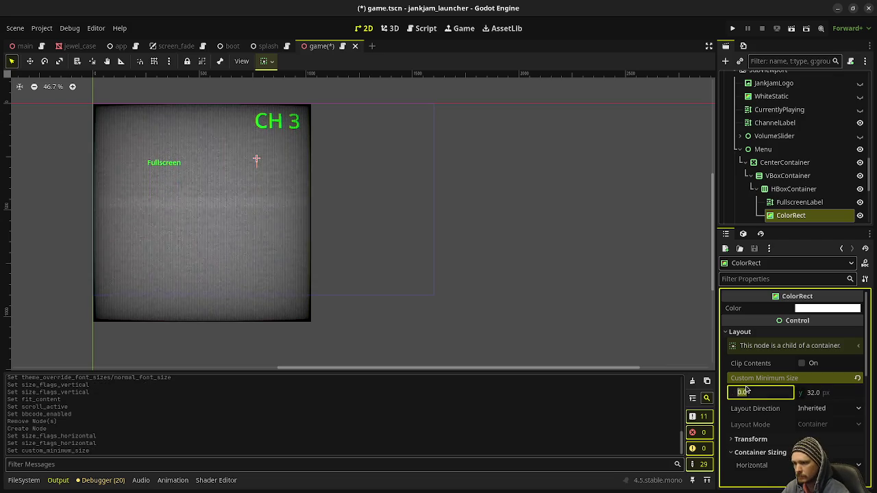
{"action": "type", "text": "32"}
{"action": "key", "text": "Return"}
Set the ColorRect's vertical sizing to Shrink Center, keeping horizontal sizing at Fill
{"action": "scroll", "coordinate": [255, 181], "scroll_direction": "up", "scroll_amount": 3}
{"action": "scroll", "coordinate": [804, 384], "scroll_direction": "down", "scroll_amount": 4}
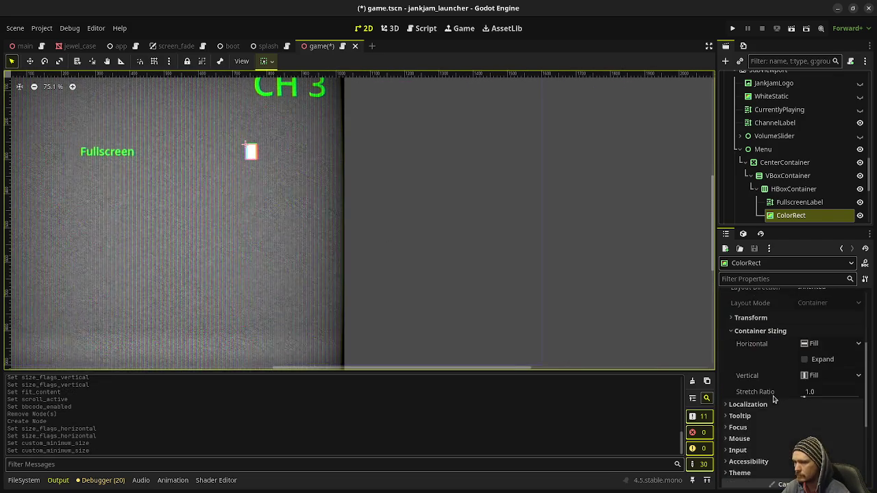
{"action": "left_click", "coordinate": [814, 344]}
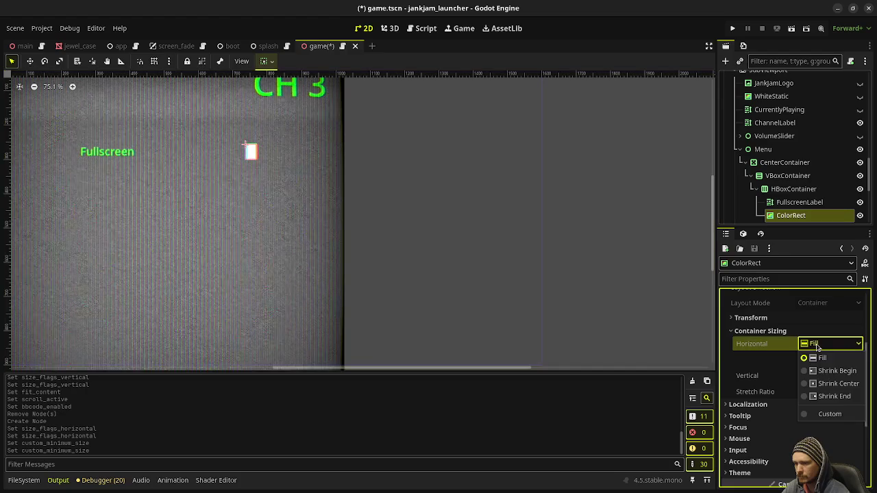
{"action": "left_click", "coordinate": [822, 383]}
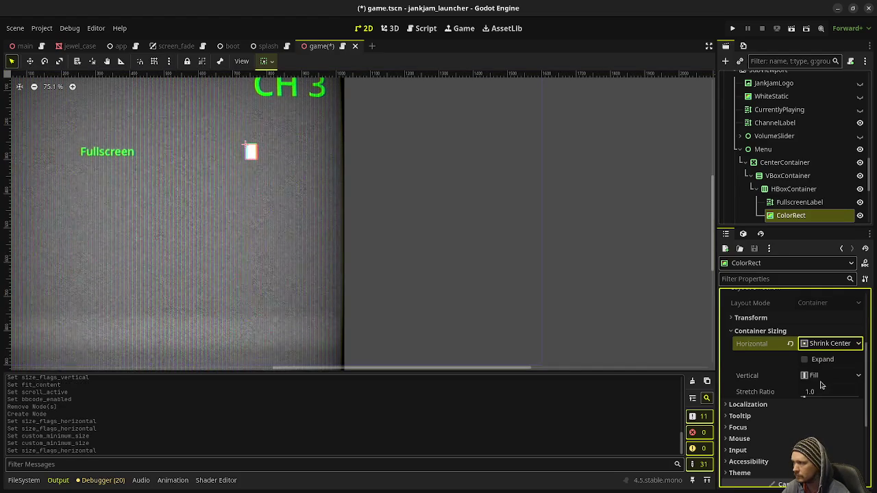
{"action": "left_click", "coordinate": [789, 345]}
{"action": "left_click", "coordinate": [814, 376]}
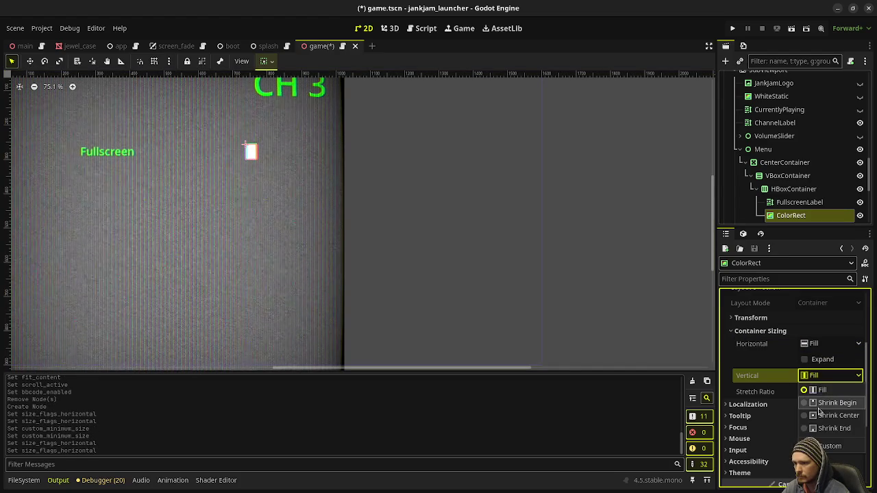
{"action": "left_click", "coordinate": [821, 415]}
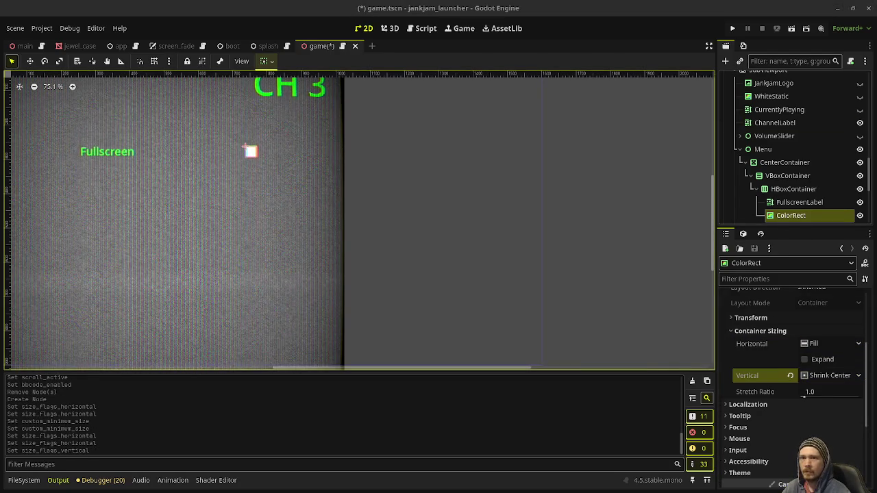
{"action": "key", "text": "alt+Tab"}
{"action": "left_click", "coordinate": [11, 23]}
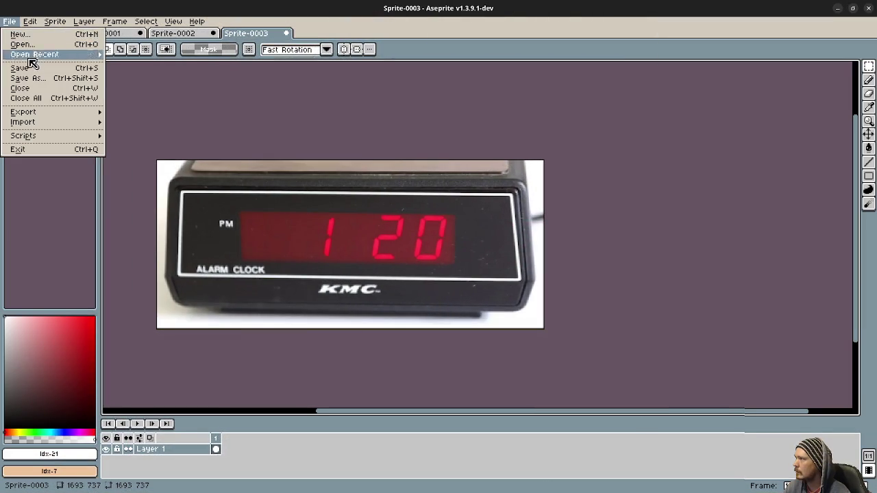
Create a new 32×32 sprite in Aseprite and zoom in on it
{"action": "left_click", "coordinate": [29, 34]}
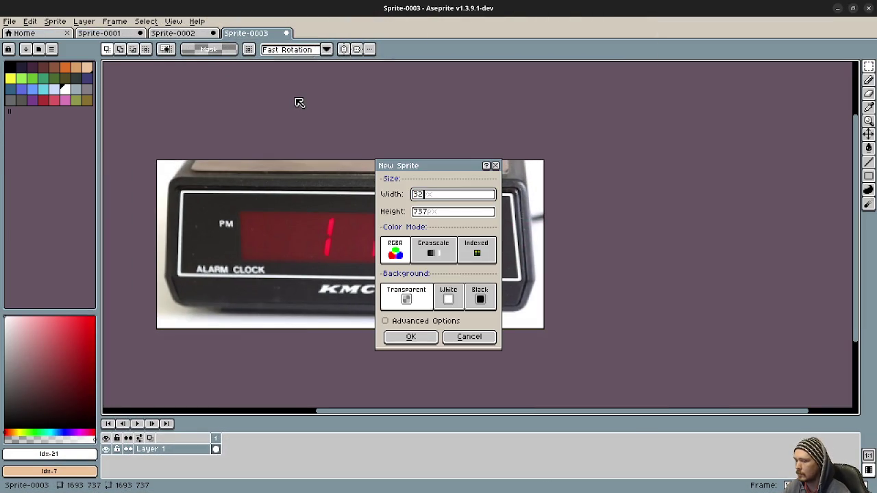
{"action": "key", "text": "Tab"}
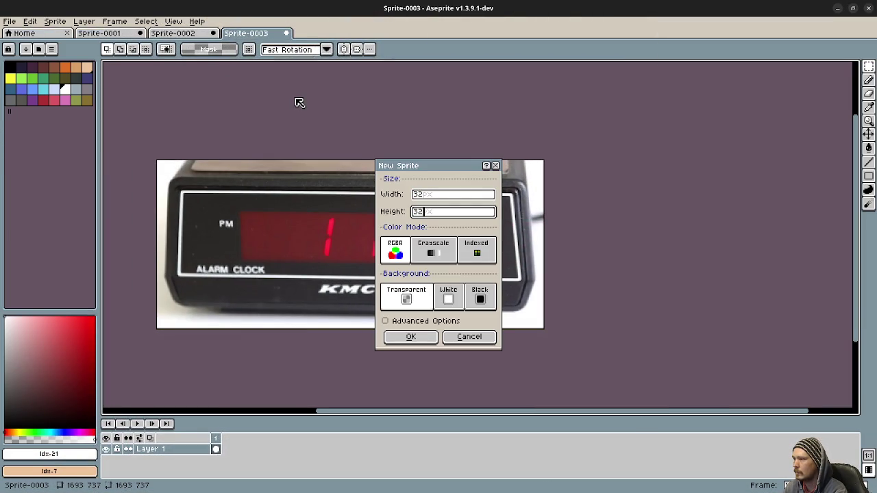
{"action": "key", "text": "Return"}
{"action": "scroll", "coordinate": [384, 178], "scroll_direction": "up", "scroll_amount": 4}
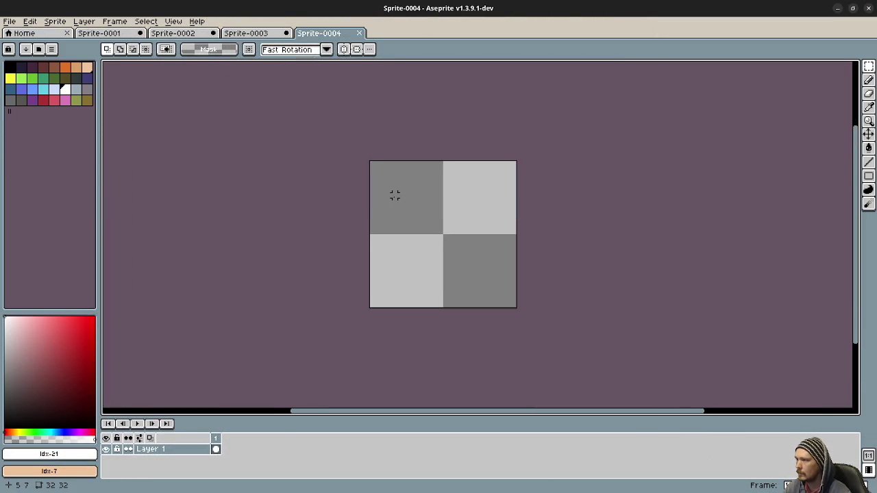
{"action": "scroll", "coordinate": [395, 194], "scroll_direction": "up", "scroll_amount": 1}
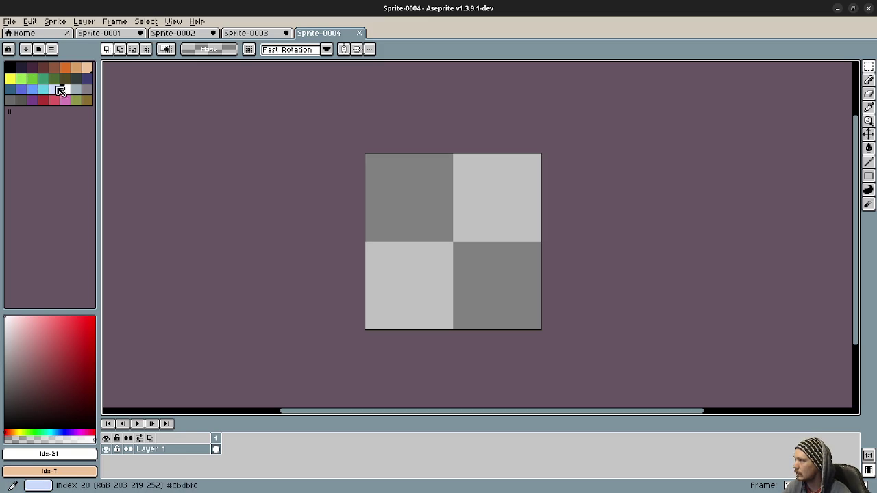
Draw a thick white square outline on the sprite with the Pencil
{"action": "key", "text": "b"}
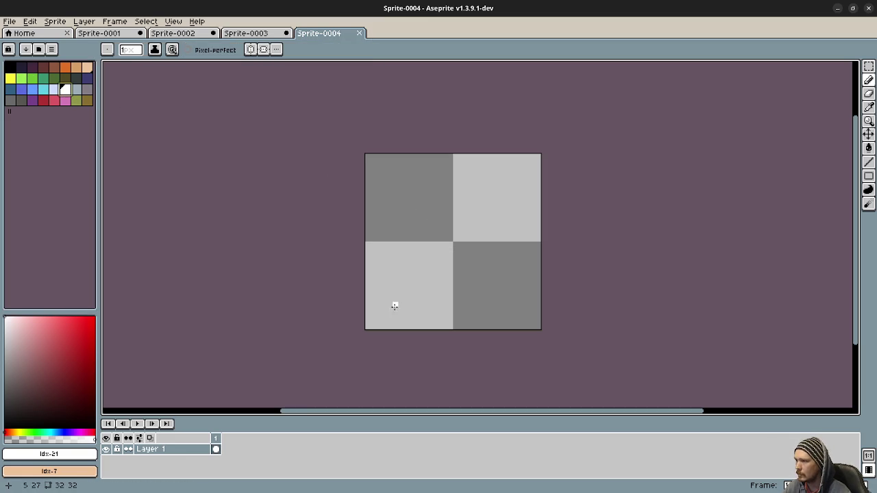
{"action": "mouse_move", "coordinate": [385, 309]}
{"action": "left_mouse_down"}
{"action": "mouse_move", "coordinate": [524, 308]}
{"action": "mouse_move", "coordinate": [515, 179]}
{"action": "mouse_move", "coordinate": [407, 169]}
{"action": "mouse_move", "coordinate": [385, 294]}
{"action": "mouse_move", "coordinate": [393, 308]}
{"action": "mouse_move", "coordinate": [515, 306]}
{"action": "mouse_move", "coordinate": [507, 194]}
{"action": "mouse_move", "coordinate": [489, 178]}
{"action": "mouse_move", "coordinate": [392, 178]}
{"action": "mouse_move", "coordinate": [513, 179]}
{"action": "left_mouse_up"}
{"action": "left_click_drag", "start_coordinate": [388, 185], "coordinate": [389, 308]}
{"action": "left_click", "coordinate": [18, 25]}
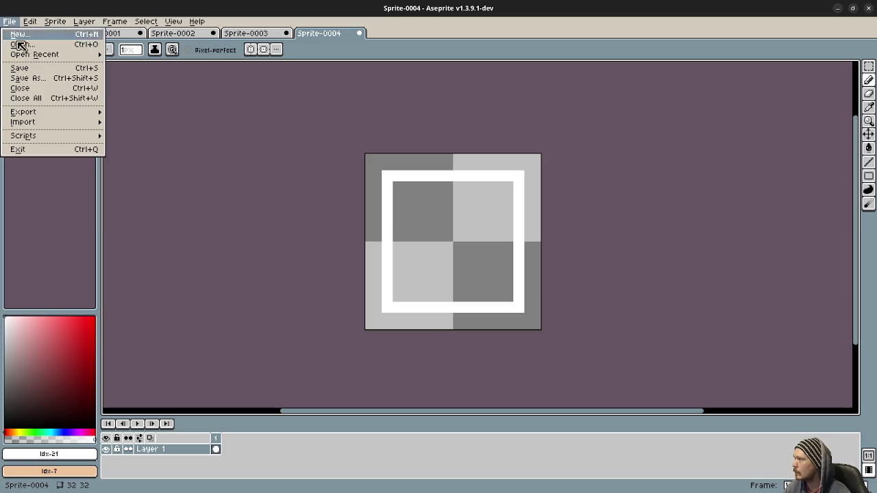
Export the sprite as check_square.png into the jankjam_launcher assets folder
{"action": "mouse_move", "coordinate": [41, 112]}
{"action": "left_click", "coordinate": [130, 113]}
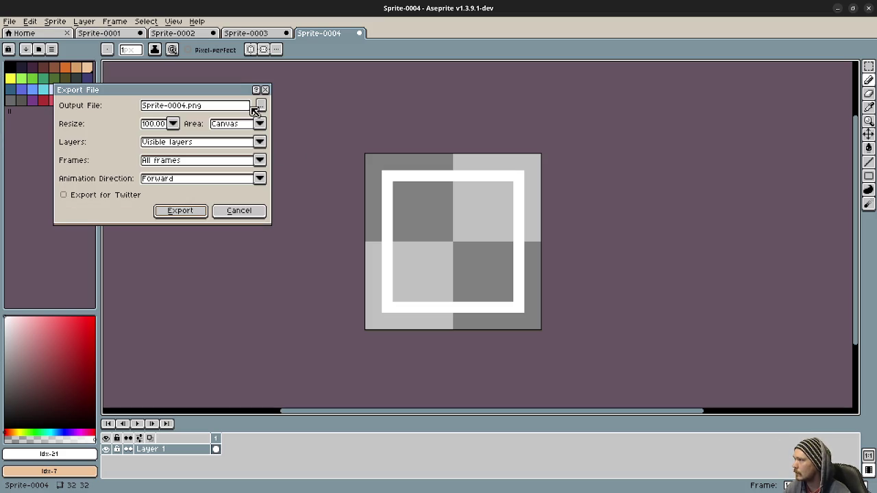
{"action": "left_click", "coordinate": [262, 107]}
{"action": "left_click", "coordinate": [131, 59]}
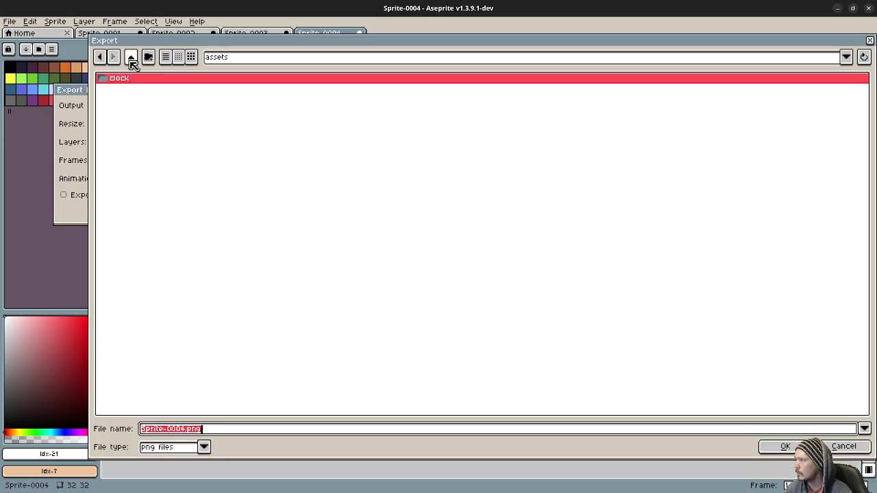
{"action": "left_click", "coordinate": [131, 59]}
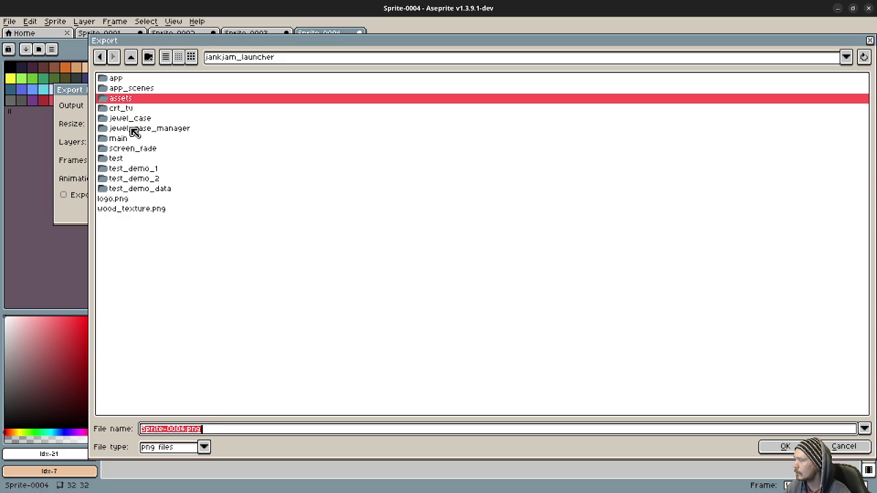
{"action": "double_click", "coordinate": [122, 100]}
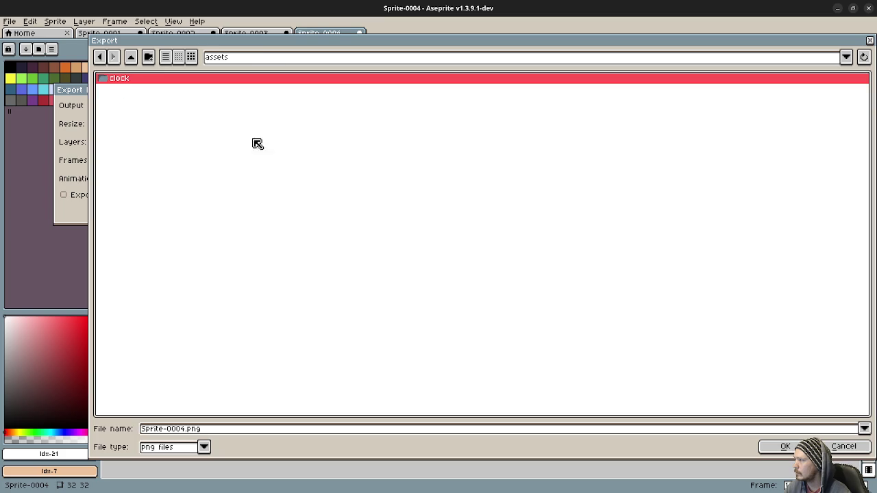
{"action": "double_click", "coordinate": [186, 429]}
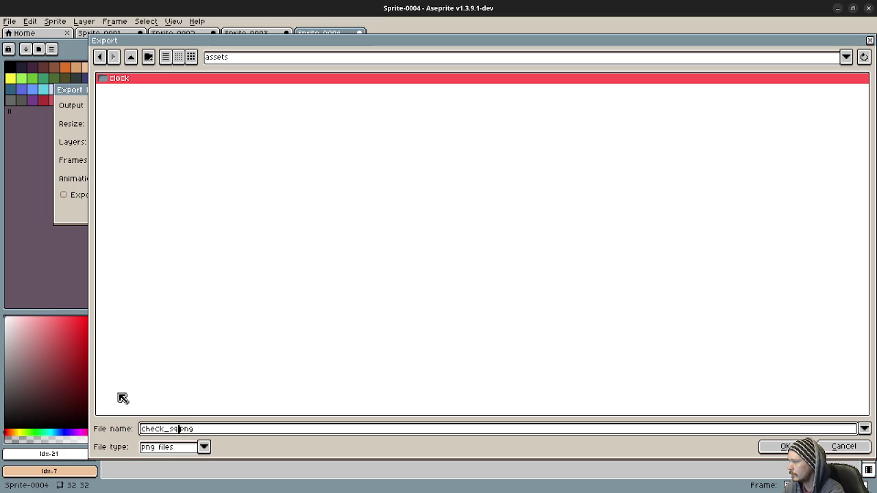
{"action": "key", "text": "Return"}
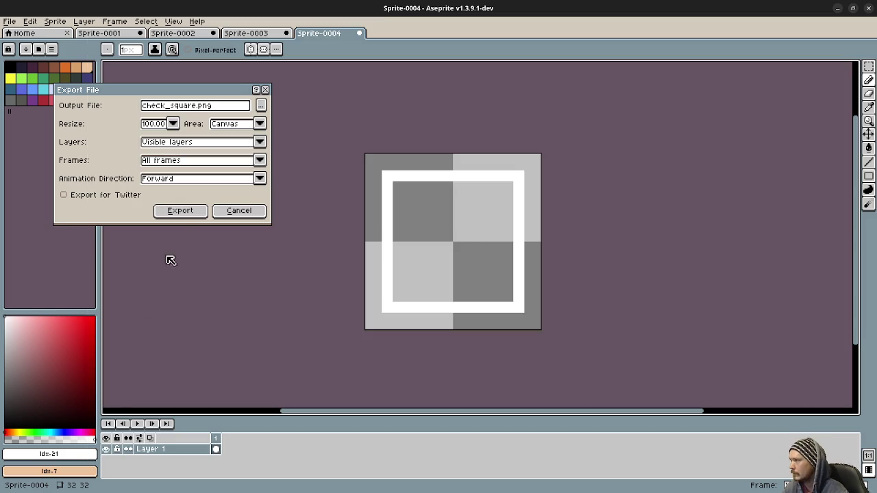
{"action": "left_click", "coordinate": [182, 211]}
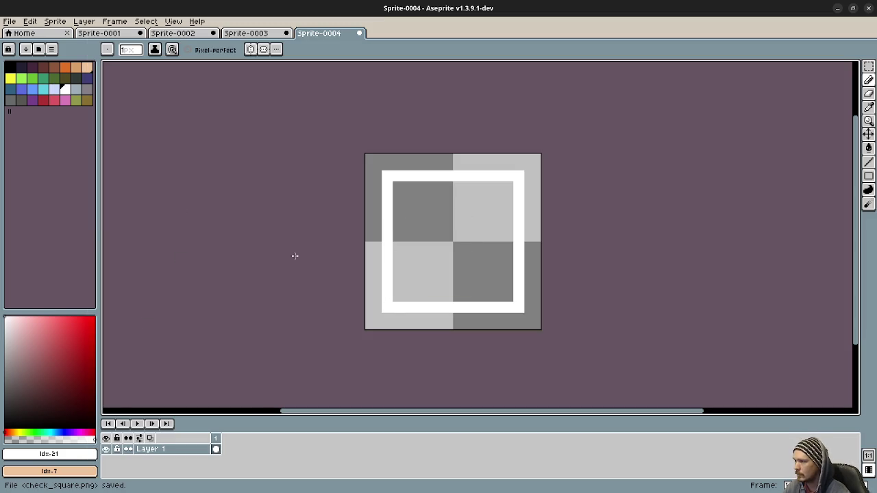
{"action": "right_click", "coordinate": [171, 449]}
{"action": "mouse_move", "coordinate": [199, 420]}
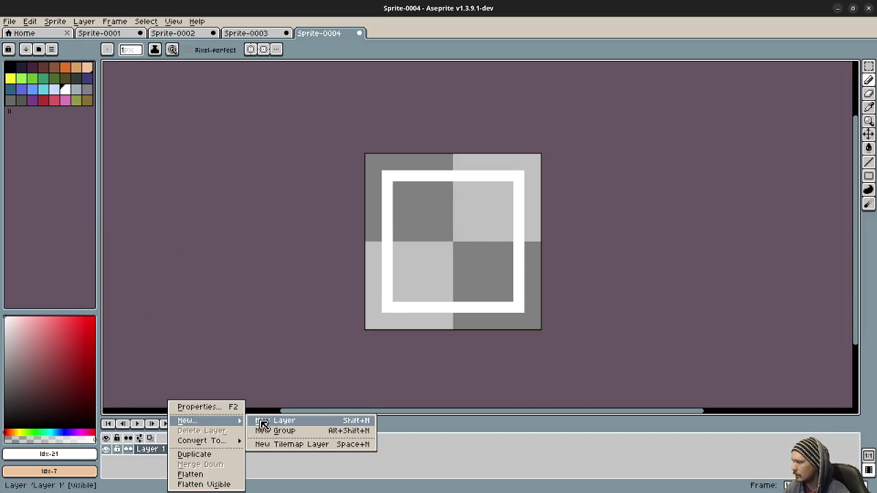
{"action": "left_click", "coordinate": [258, 423]}
{"action": "left_click", "coordinate": [108, 461]}
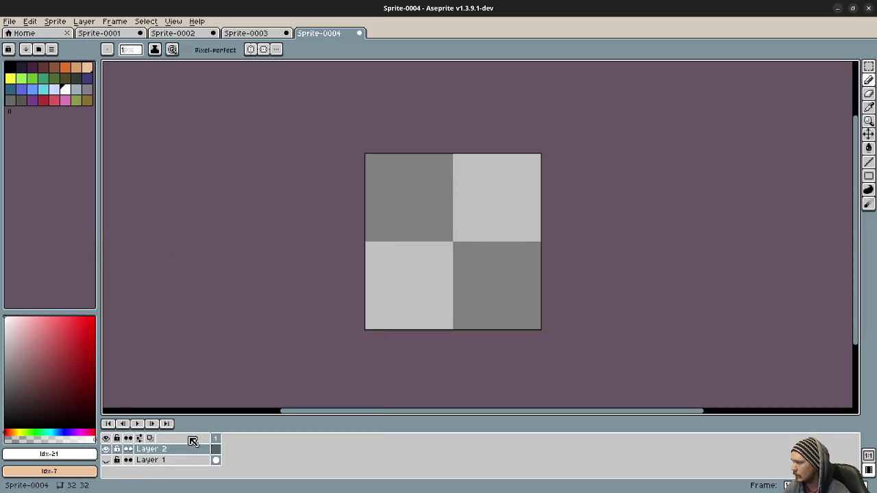
{"action": "left_click", "coordinate": [108, 461]}
{"action": "left_click", "coordinate": [21, 79]}
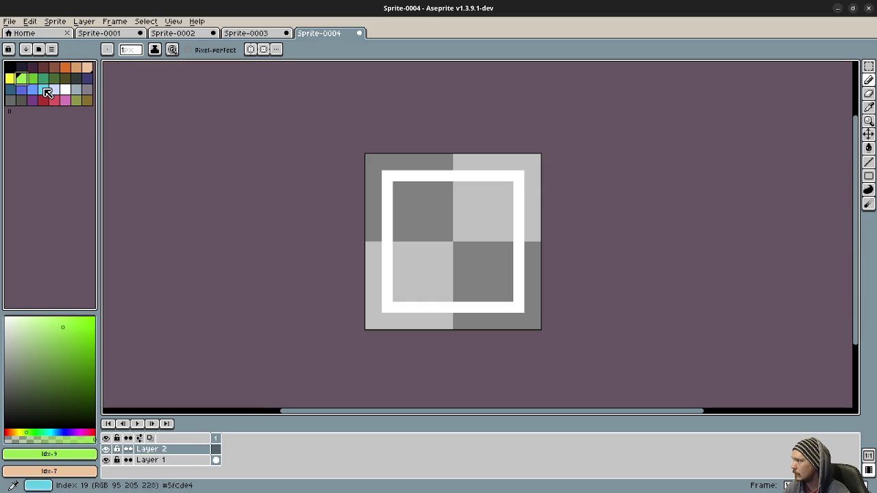
{"action": "left_click", "coordinate": [387, 289], "text": "alt"}
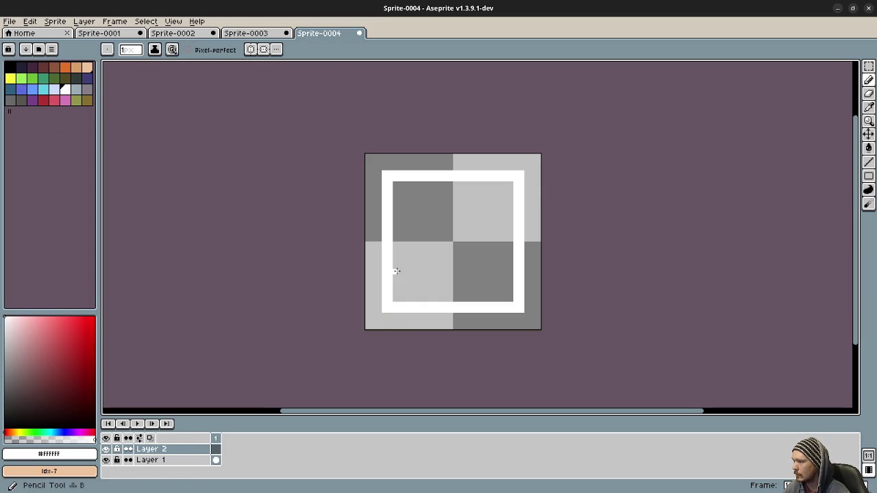
{"action": "key", "text": "plus"}
{"action": "key", "text": "plus"}
{"action": "key", "text": "plus"}
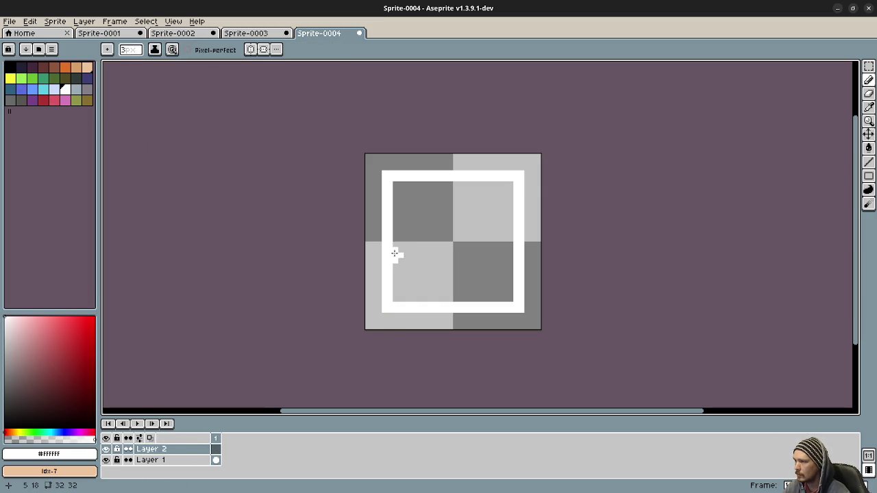
{"action": "mouse_move", "coordinate": [376, 244]}
{"action": "left_mouse_down"}
{"action": "mouse_move", "coordinate": [433, 291]}
{"action": "mouse_move", "coordinate": [505, 193]}
{"action": "left_mouse_up"}
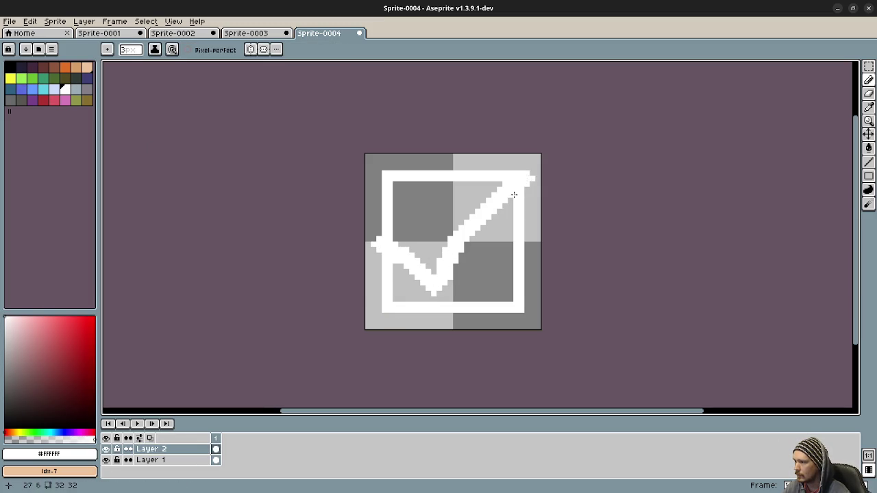
{"action": "key", "text": "ctrl+z"}
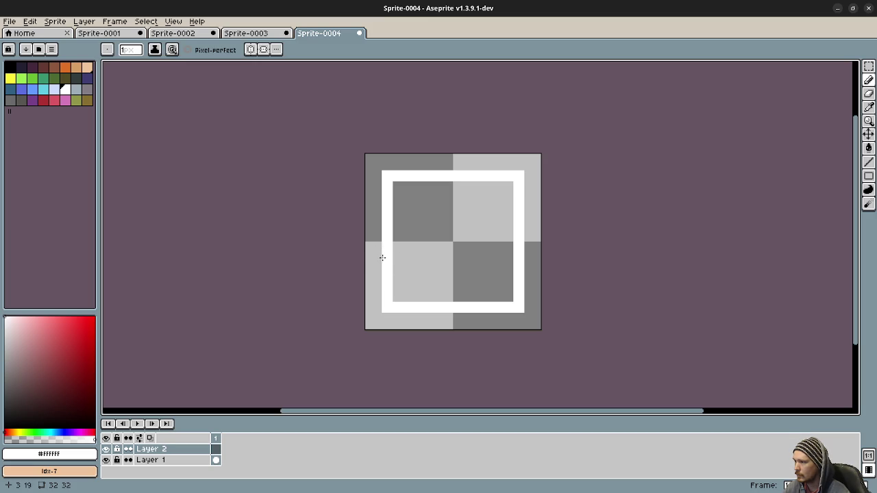
{"action": "left_click_drag", "start_coordinate": [373, 250], "coordinate": [446, 279]}
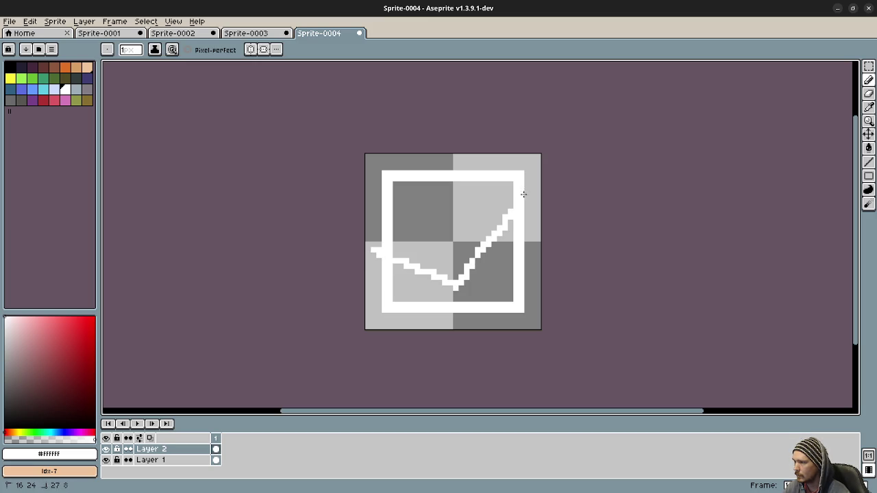
{"action": "key", "text": "ctrl+z"}
{"action": "left_click_drag", "start_coordinate": [450, 248], "coordinate": [518, 189]}
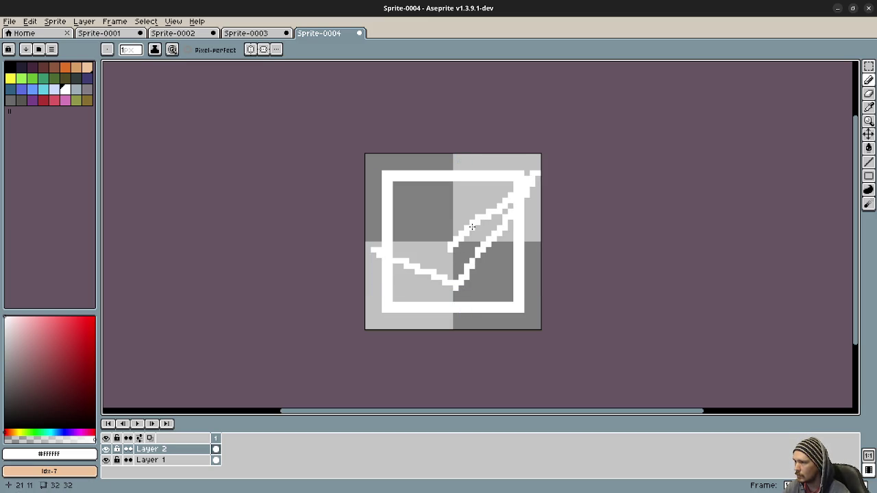
{"action": "key", "text": "g"}
{"action": "left_click", "coordinate": [509, 211]}
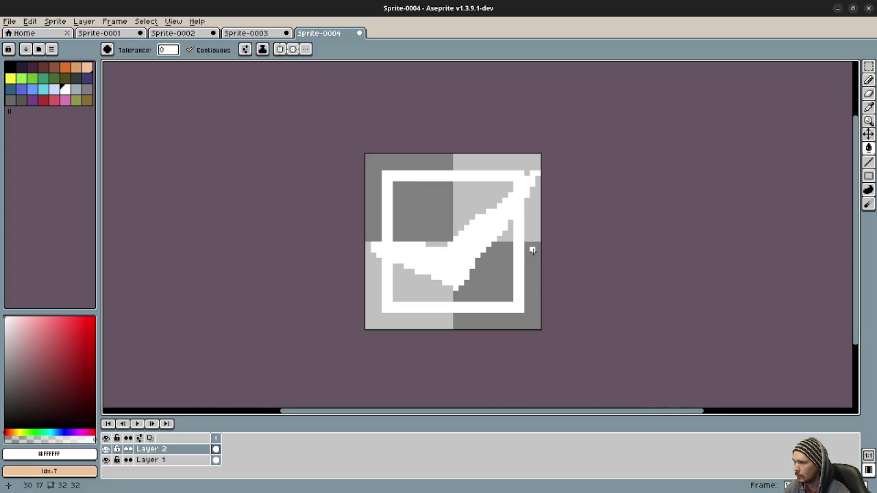
{"action": "scroll", "coordinate": [533, 250], "scroll_direction": "down", "scroll_amount": 3}
{"action": "scroll", "coordinate": [532, 252], "scroll_direction": "up", "scroll_amount": 2}
{"action": "key", "text": "v"}
{"action": "key", "text": "ctrl+z"}
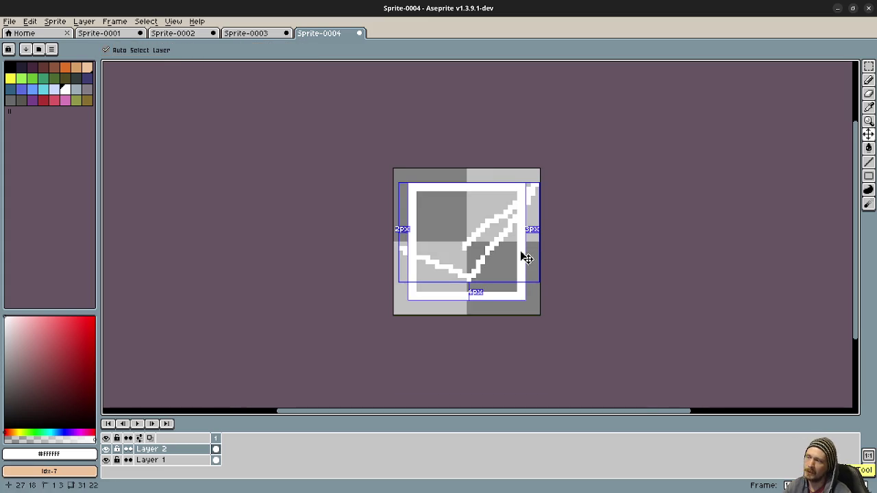
{"action": "key", "text": "ctrl+z"}
{"action": "key", "text": "ctrl+z"}
{"action": "key", "text": "ctrl+z"}
{"action": "key", "text": "g"}
{"action": "scroll", "coordinate": [423, 265], "scroll_direction": "up", "scroll_amount": 1}
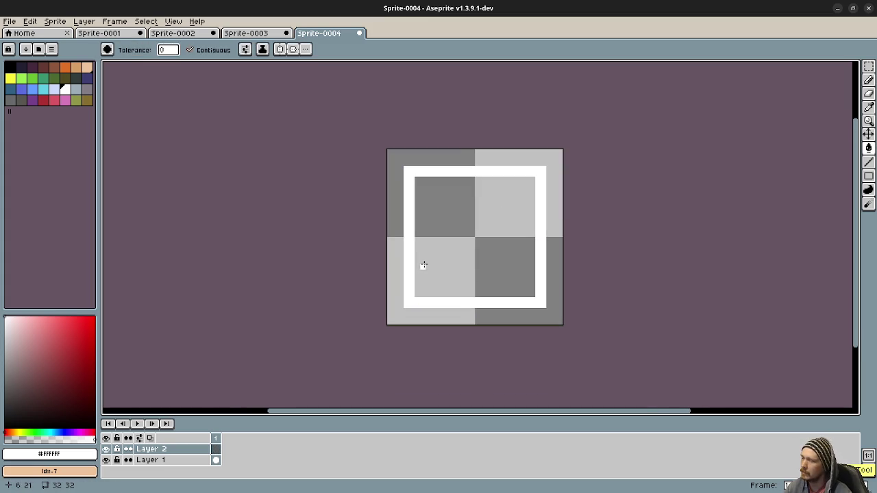
{"action": "scroll", "coordinate": [470, 284], "scroll_direction": "up", "scroll_amount": 1}
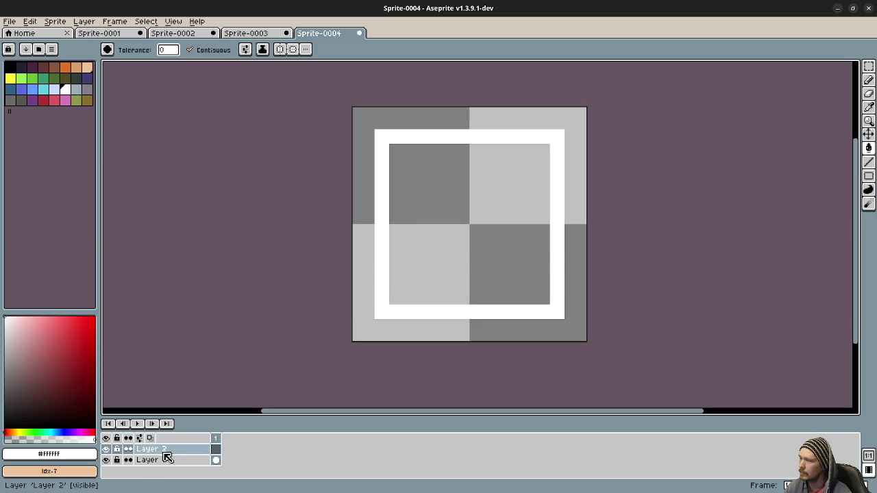
Hide Layer 2 and pencil a bigger white border near the canvas edges on Layer 1
{"action": "left_click", "coordinate": [106, 449]}
{"action": "left_click", "coordinate": [162, 460]}
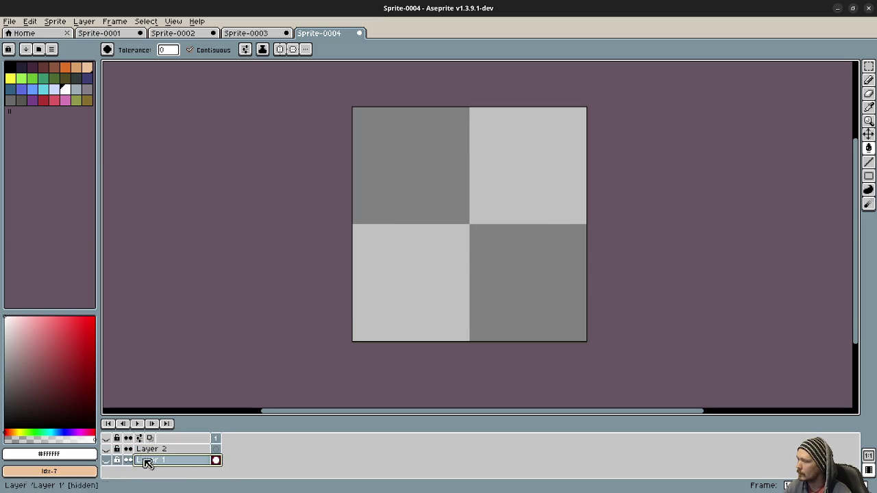
{"action": "left_click", "coordinate": [108, 461]}
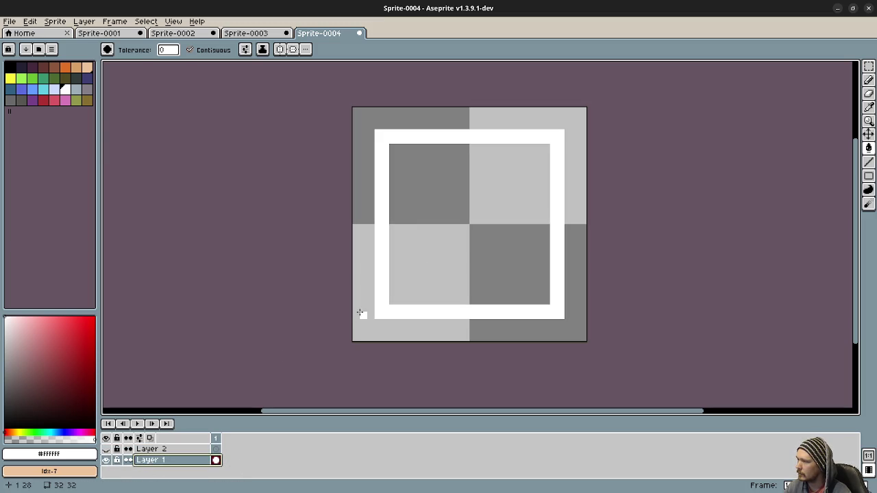
{"action": "key", "text": "b"}
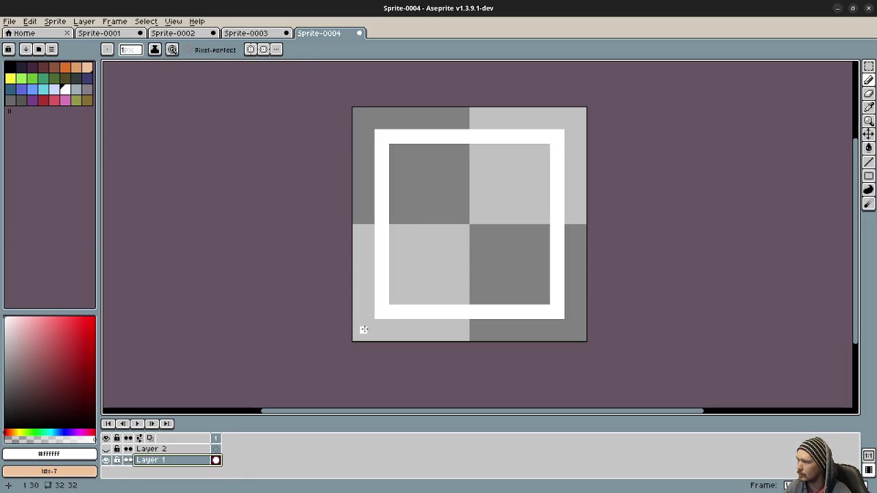
{"action": "mouse_move", "coordinate": [364, 329]}
{"action": "left_mouse_down"}
{"action": "mouse_move", "coordinate": [576, 330]}
{"action": "mouse_move", "coordinate": [577, 123]}
{"action": "mouse_move", "coordinate": [353, 122]}
{"action": "mouse_move", "coordinate": [364, 328]}
{"action": "left_mouse_up"}
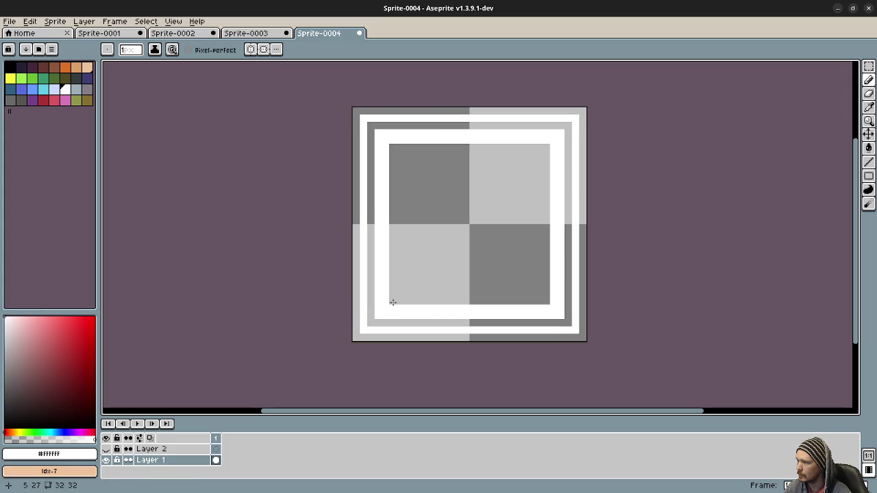
Marquee-delete the old inner frame rings and redraw the frame's inner bottom row
{"action": "key", "text": "m"}
{"action": "mouse_move", "coordinate": [374, 129]}
{"action": "left_mouse_down"}
{"action": "mouse_move", "coordinate": [568, 322]}
{"action": "mouse_move", "coordinate": [560, 315]}
{"action": "left_mouse_up"}
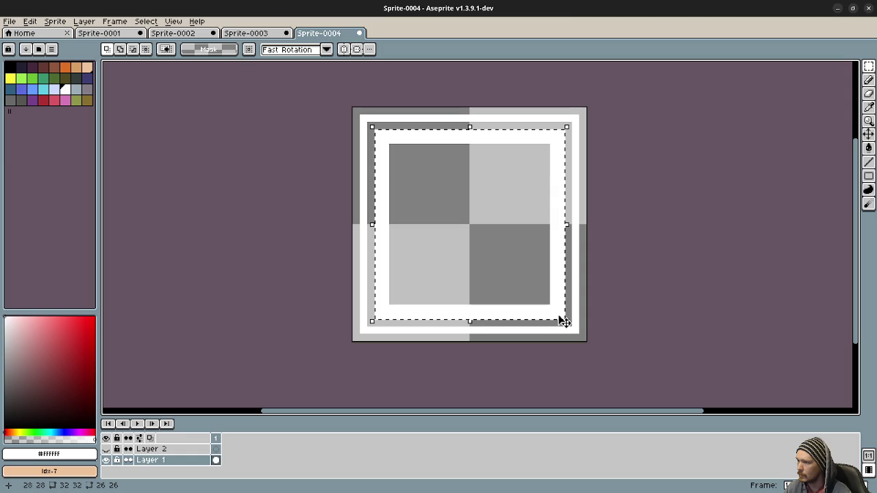
{"action": "key", "text": "Delete"}
{"action": "key", "text": "b"}
{"action": "key", "text": "alt"}
{"action": "left_click", "coordinate": [401, 321]}
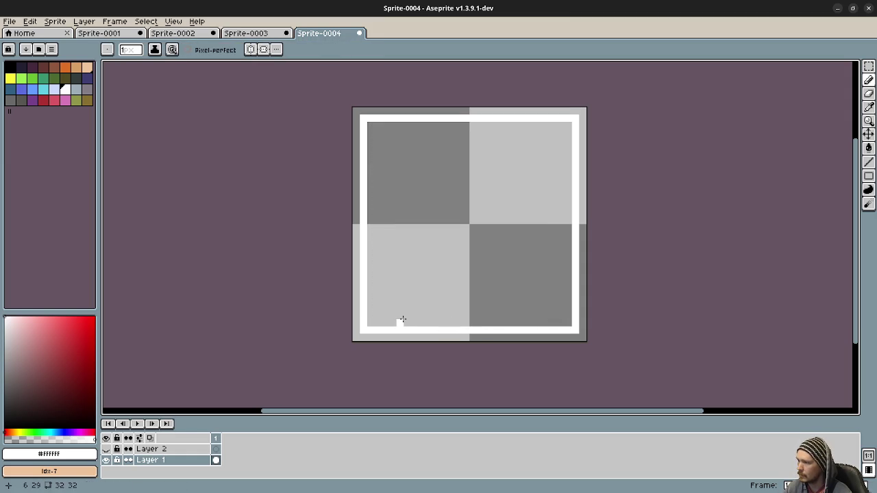
{"action": "mouse_move", "coordinate": [370, 322]}
{"action": "left_mouse_down"}
{"action": "mouse_move", "coordinate": [556, 323]}
{"action": "mouse_move", "coordinate": [567, 128]}
{"action": "mouse_move", "coordinate": [371, 126]}
{"action": "mouse_move", "coordinate": [370, 319]}
{"action": "left_mouse_up"}
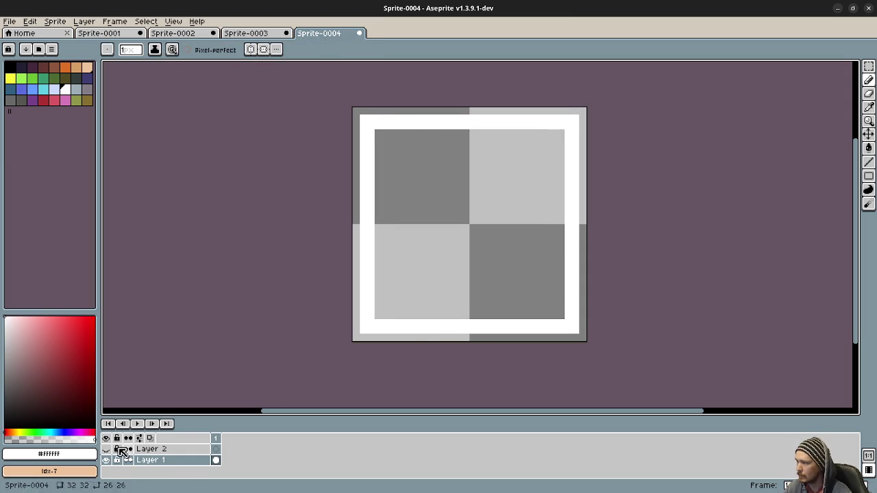
{"action": "left_click", "coordinate": [10, 21]}
Re-export the framed square, overwriting the file and accepting the PNG layers warning
{"action": "mouse_move", "coordinate": [42, 115]}
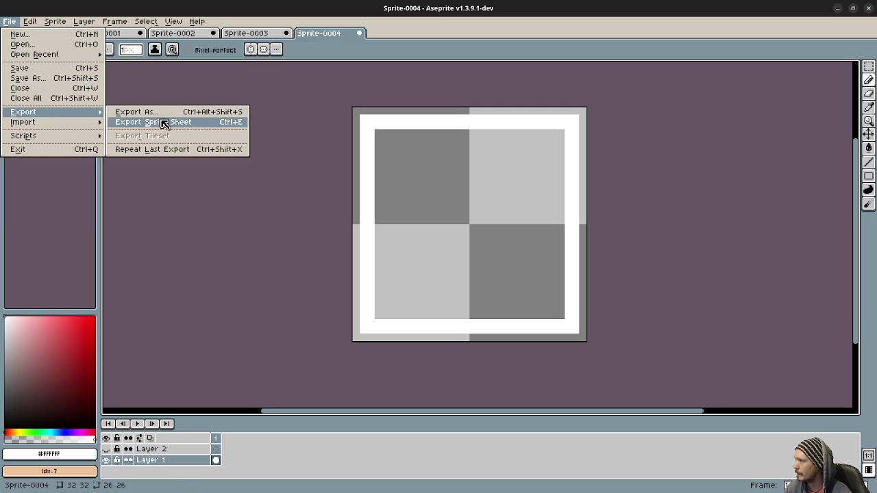
{"action": "left_click", "coordinate": [177, 111]}
{"action": "left_click", "coordinate": [180, 211]}
{"action": "left_click", "coordinate": [410, 281]}
{"action": "left_click", "coordinate": [409, 306]}
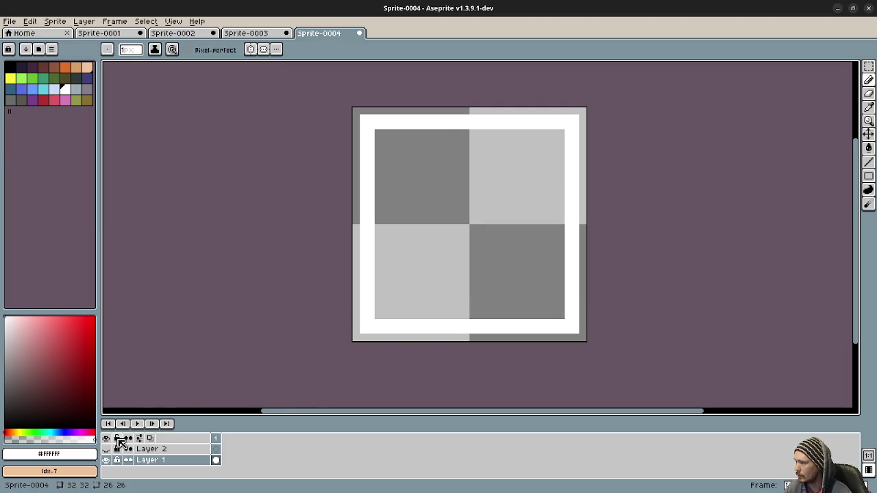
On Layer 2, sketch the checkmark's diagonal and short strokes, undoing the misplaced line
{"action": "left_click", "coordinate": [164, 449]}
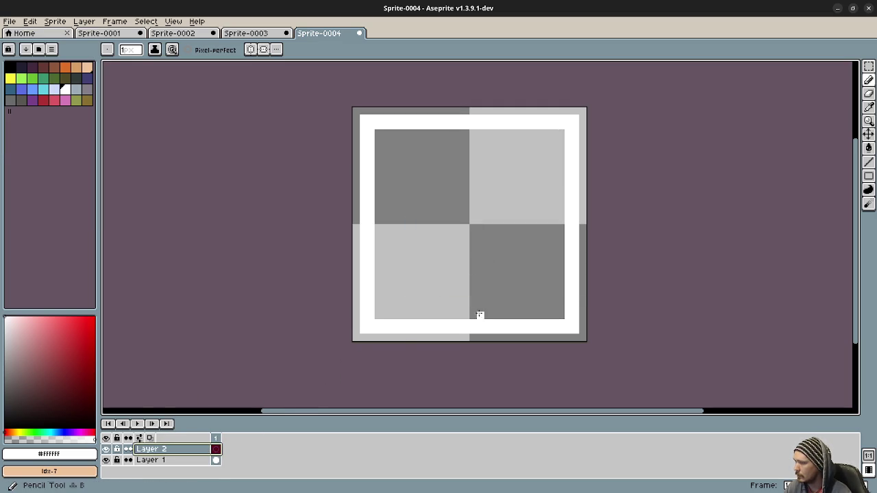
{"action": "left_click_drag", "start_coordinate": [473, 307], "coordinate": [554, 141]}
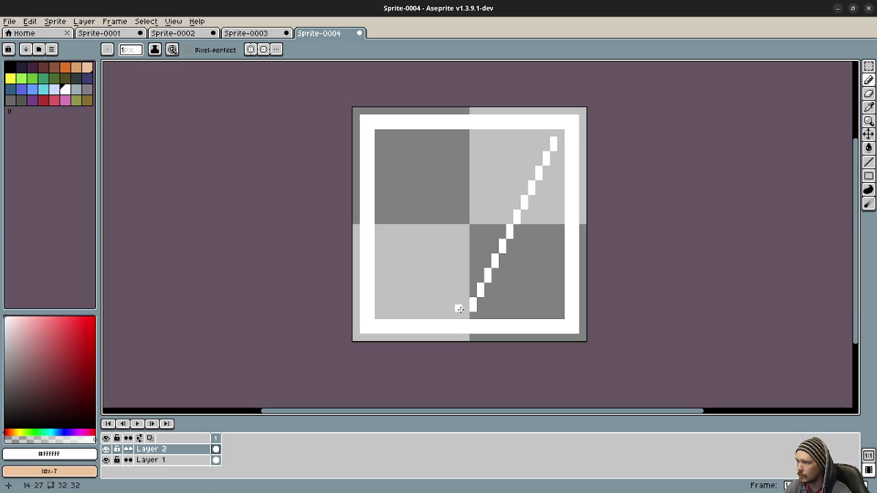
{"action": "left_click_drag", "start_coordinate": [465, 307], "coordinate": [393, 279]}
{"action": "mouse_move", "coordinate": [382, 249]}
{"action": "left_mouse_down"}
{"action": "mouse_move", "coordinate": [378, 229]}
{"action": "mouse_move", "coordinate": [383, 268]}
{"action": "mouse_move", "coordinate": [460, 269]}
{"action": "mouse_move", "coordinate": [459, 286]}
{"action": "left_mouse_up"}
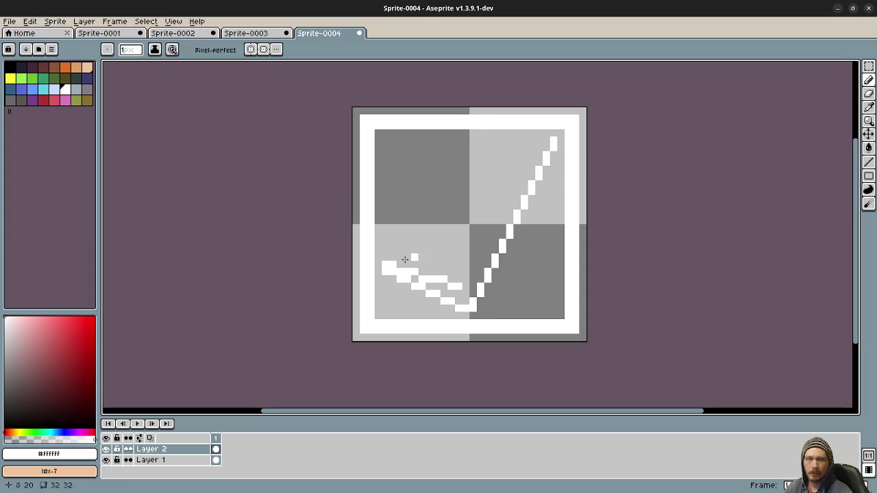
{"action": "key", "text": "v"}
{"action": "key", "text": "ctrl+z"}
{"action": "key", "text": "ctrl+z"}
{"action": "key", "text": "b"}
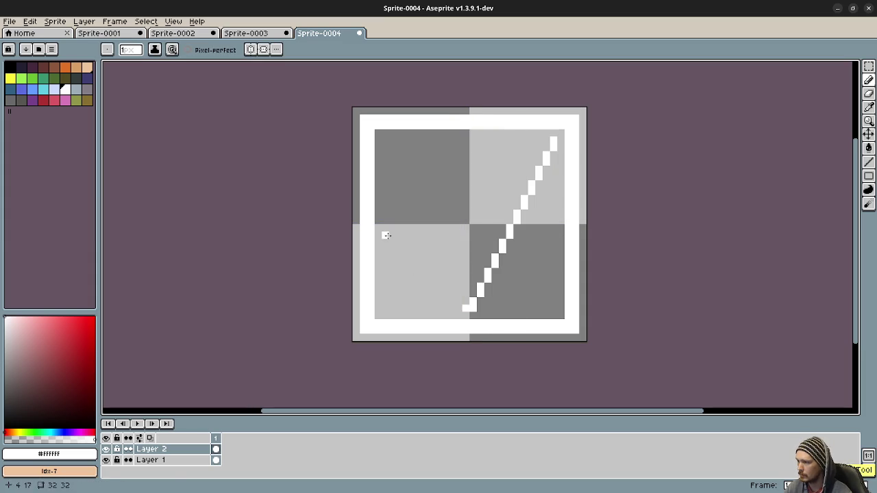
Outline the checkmark with pencil lines and fill it solid white with the Paint Bucket
{"action": "left_click", "coordinate": [383, 226], "text": "shift"}
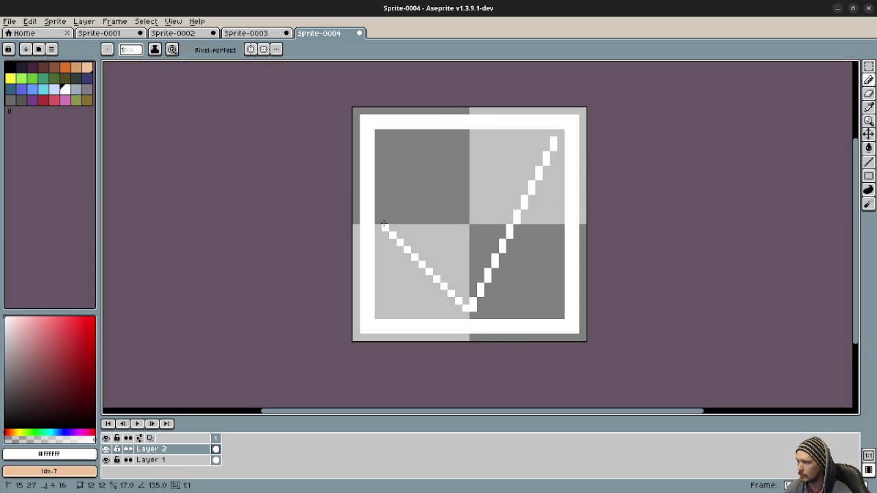
{"action": "left_click", "coordinate": [472, 262], "text": "shift"}
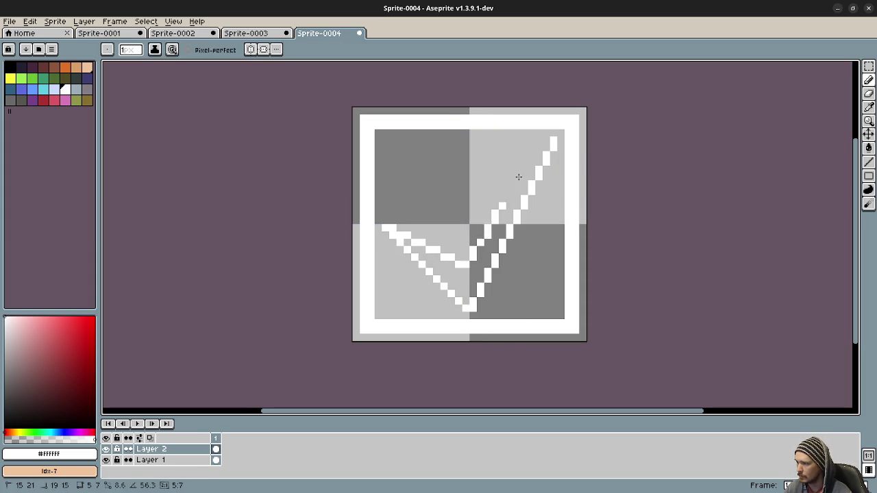
{"action": "left_click", "coordinate": [552, 142], "text": "shift"}
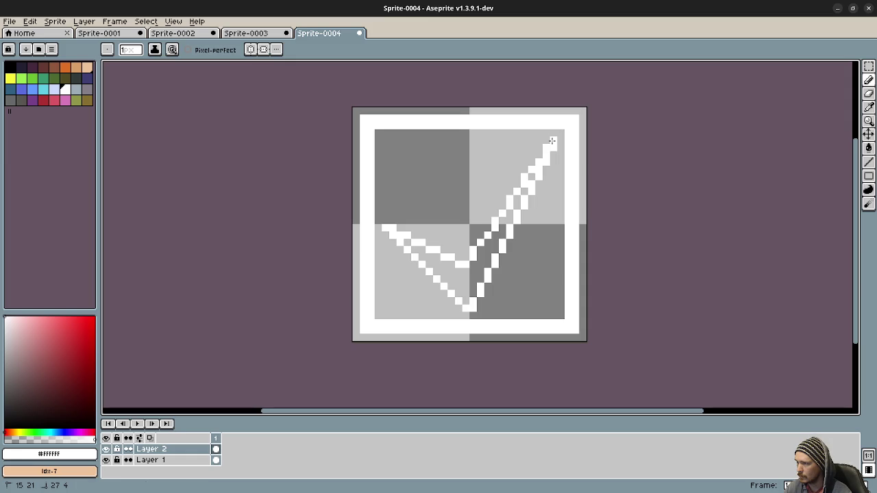
{"action": "key", "text": "g"}
{"action": "left_click", "coordinate": [521, 197]}
{"action": "left_click", "coordinate": [518, 200]}
{"action": "left_click", "coordinate": [525, 191]}
{"action": "left_click", "coordinate": [532, 177]}
{"action": "left_click", "coordinate": [402, 237]}
{"action": "scroll", "coordinate": [439, 236], "scroll_direction": "down", "scroll_amount": 5}
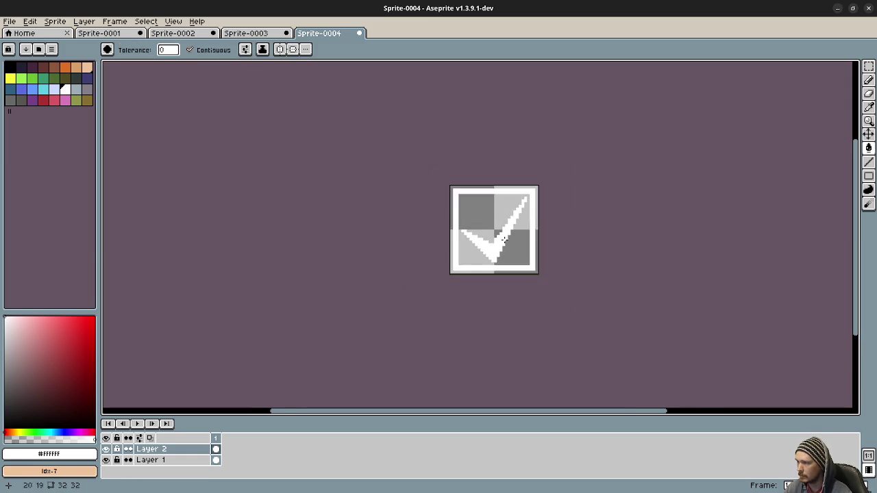
Hide Layer 1 and export the checkmark alone as check_check.png, accepting the layers warning
{"action": "scroll", "coordinate": [470, 255], "scroll_direction": "up", "scroll_amount": 2}
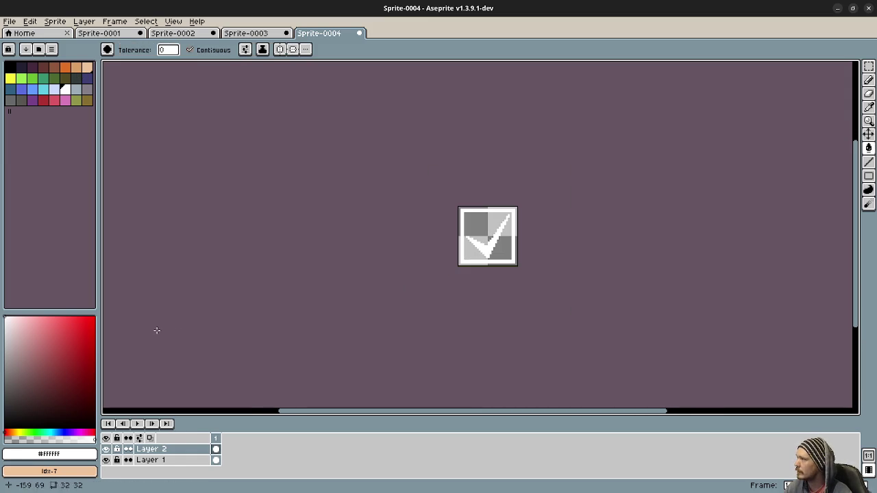
{"action": "left_click", "coordinate": [106, 460]}
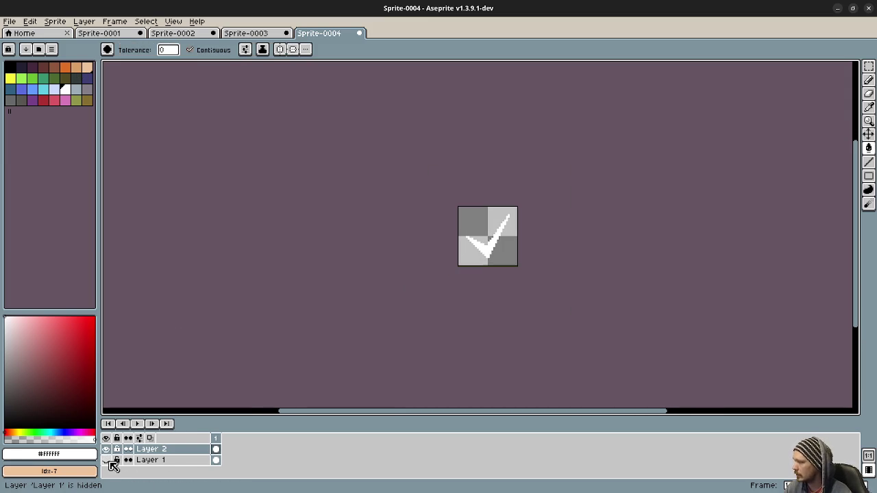
{"action": "left_click", "coordinate": [10, 22]}
{"action": "mouse_move", "coordinate": [41, 114]}
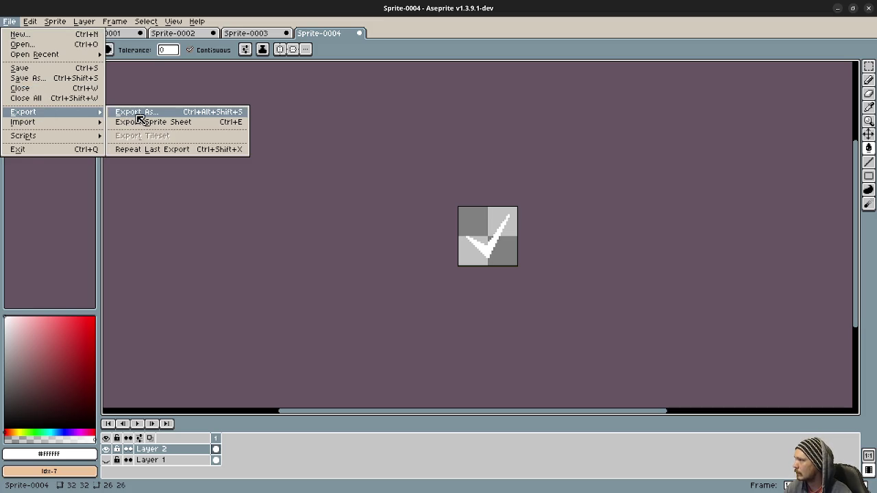
{"action": "left_click", "coordinate": [138, 114]}
{"action": "left_click", "coordinate": [176, 107]}
{"action": "left_click_drag", "start_coordinate": [171, 106], "coordinate": [195, 108]}
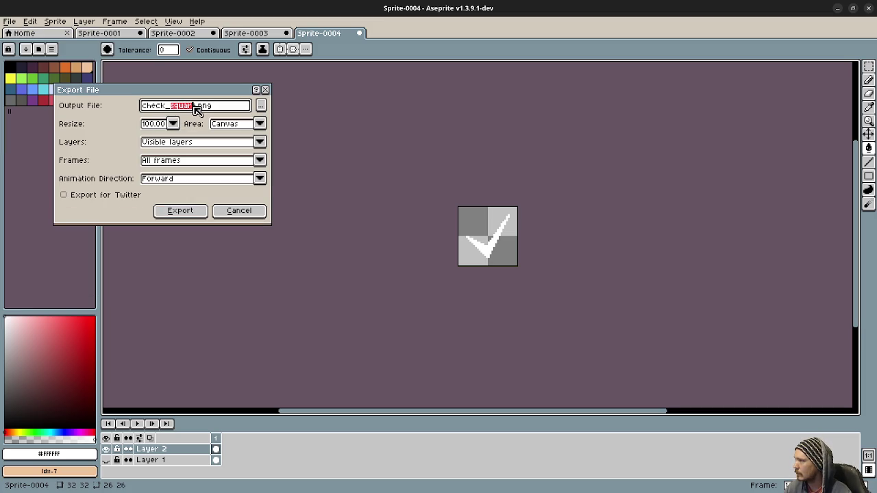
{"action": "type", "text": "check"}
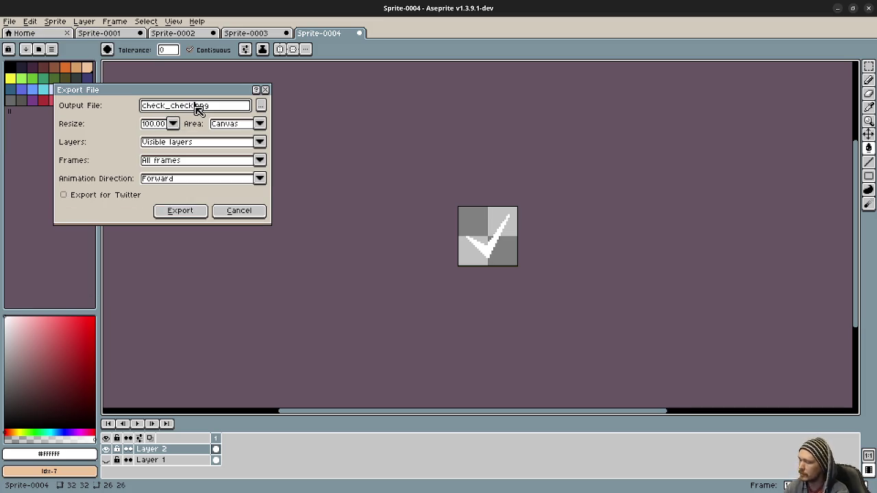
{"action": "left_click", "coordinate": [181, 210]}
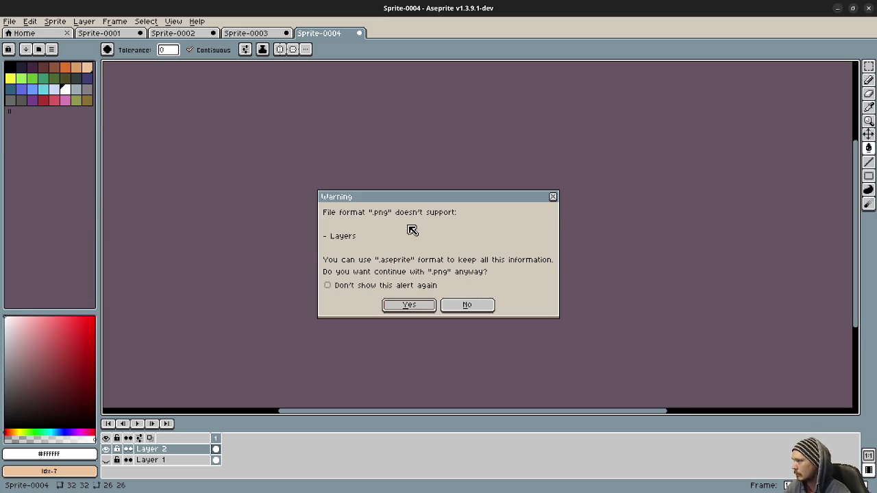
{"action": "left_click", "coordinate": [410, 306]}
{"action": "left_click", "coordinate": [838, 8]}
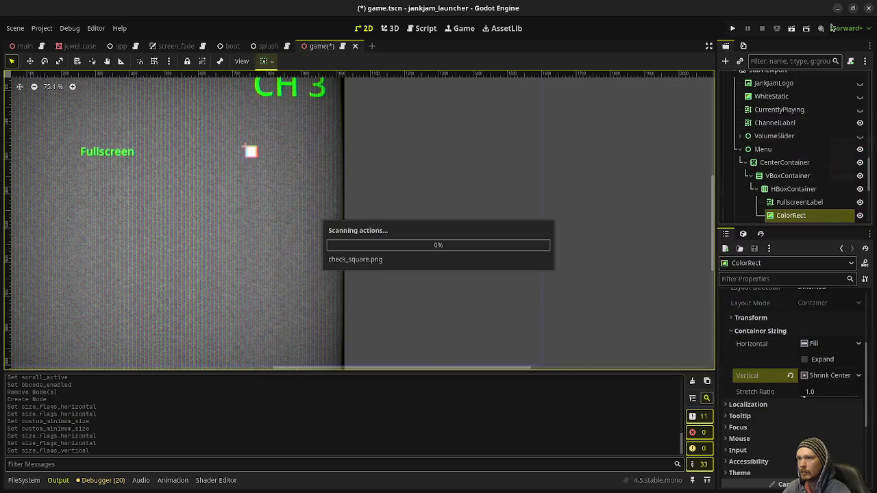
Delete the ColorRect from the HBoxContainer row
{"action": "left_click", "coordinate": [794, 189]}
{"action": "left_click", "coordinate": [791, 215]}
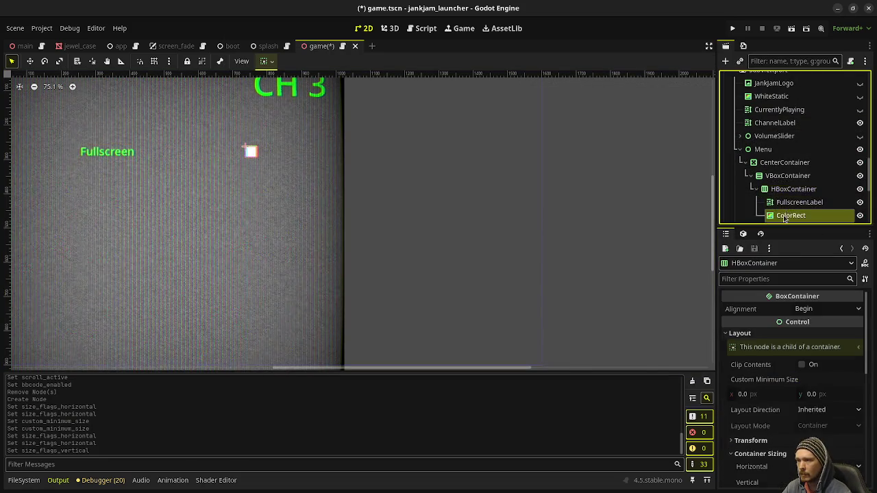
{"action": "right_click", "coordinate": [788, 217]}
{"action": "left_click", "coordinate": [761, 479]}
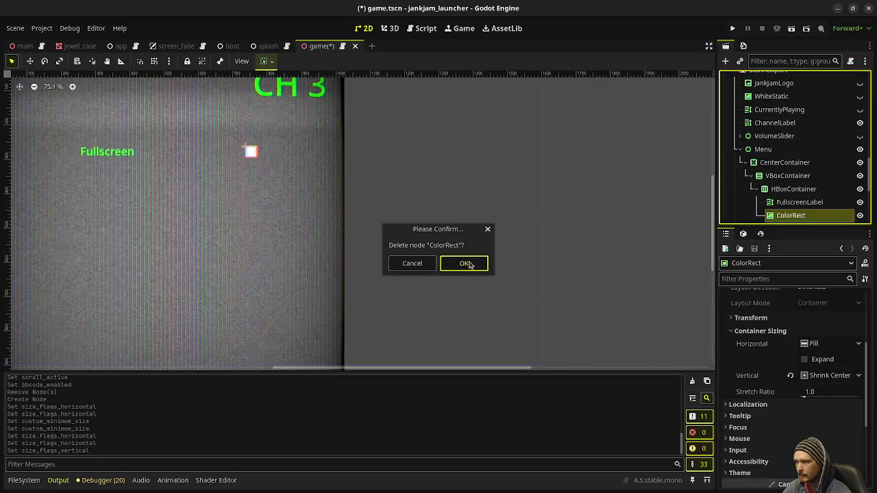
{"action": "left_click", "coordinate": [463, 263]}
Add a TextureRect under HBoxContainer with check_square.png as its texture
{"action": "left_click", "coordinate": [776, 191]}
{"action": "key", "text": "ctrl+a"}
{"action": "type", "text": "texturer"}
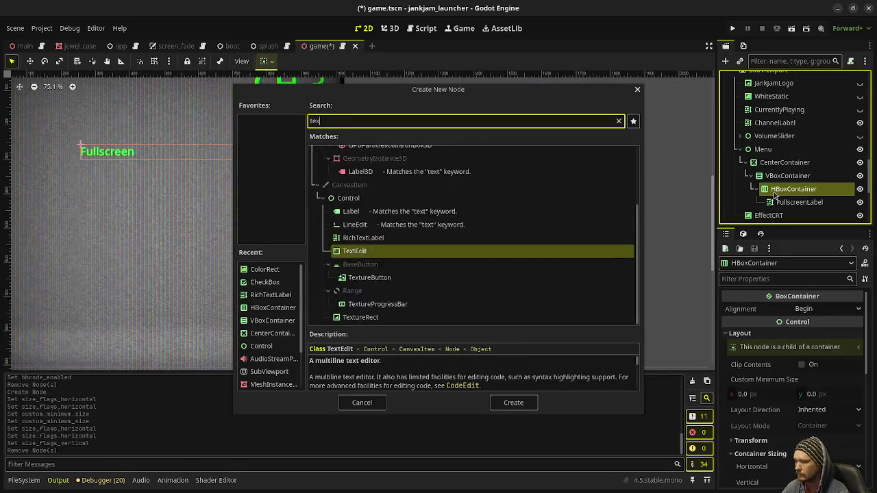
{"action": "key", "text": "Return"}
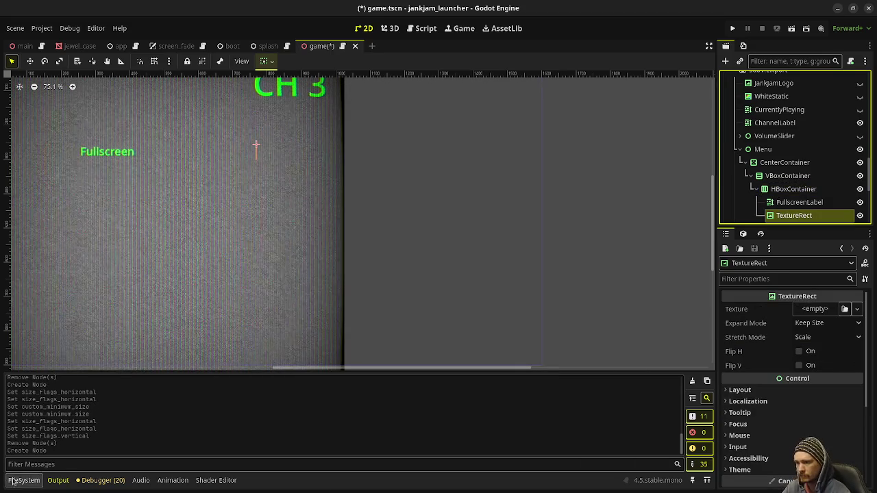
{"action": "left_click", "coordinate": [23, 481]}
{"action": "left_click", "coordinate": [175, 453]}
{"action": "left_click_drag", "start_coordinate": [179, 446], "coordinate": [819, 312]}
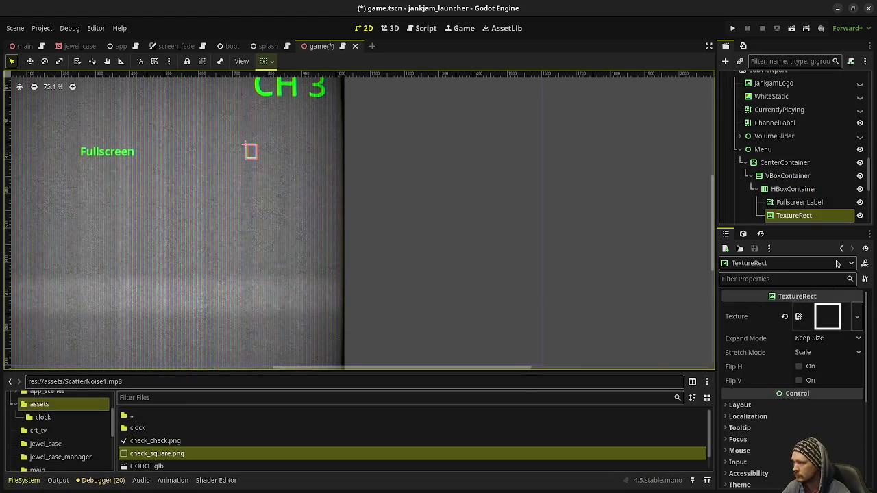
Review the TextureRect's expand mode and its Shrink Center vertical container sizing
{"action": "left_click", "coordinate": [822, 337]}
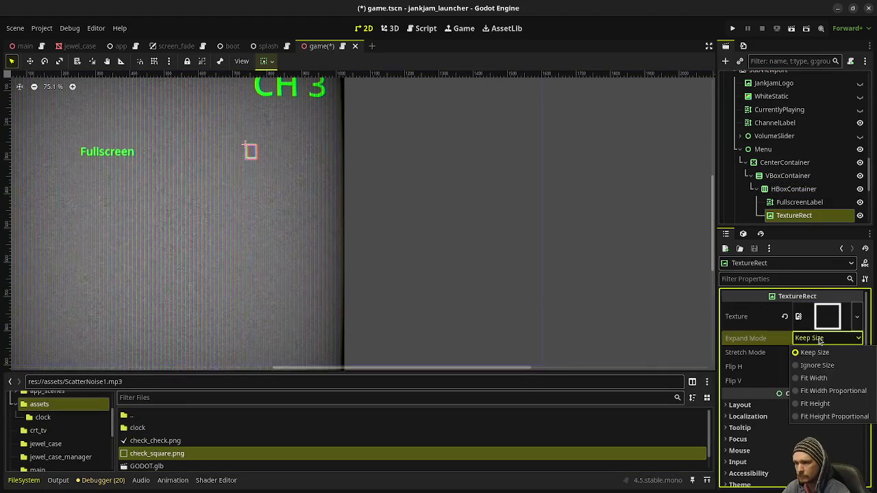
{"action": "left_click", "coordinate": [762, 355]}
{"action": "scroll", "coordinate": [757, 363], "scroll_direction": "down", "scroll_amount": 3}
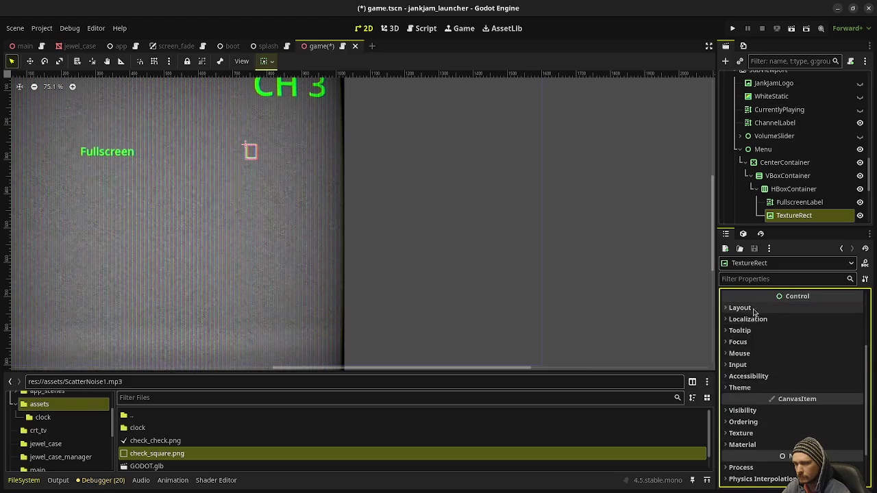
{"action": "left_click", "coordinate": [740, 308]}
{"action": "left_click", "coordinate": [764, 428]}
{"action": "left_click", "coordinate": [747, 473]}
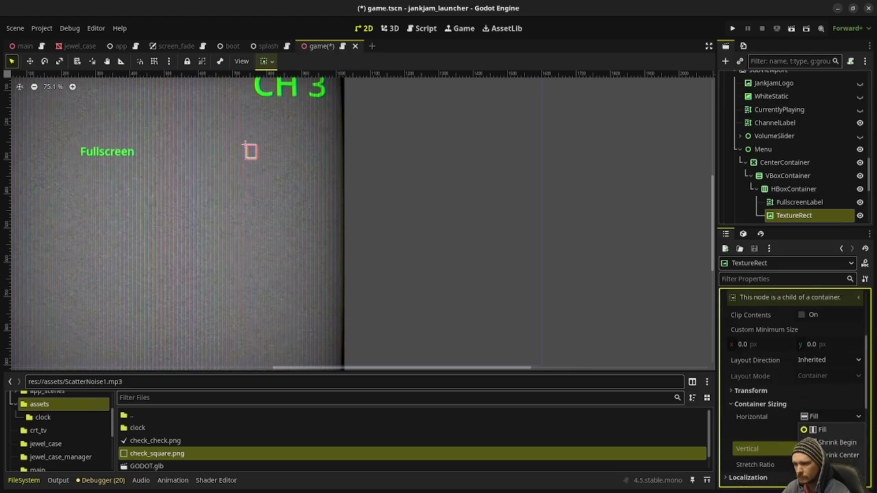
{"action": "right_click", "coordinate": [780, 217]}
{"action": "left_click", "coordinate": [780, 190]}
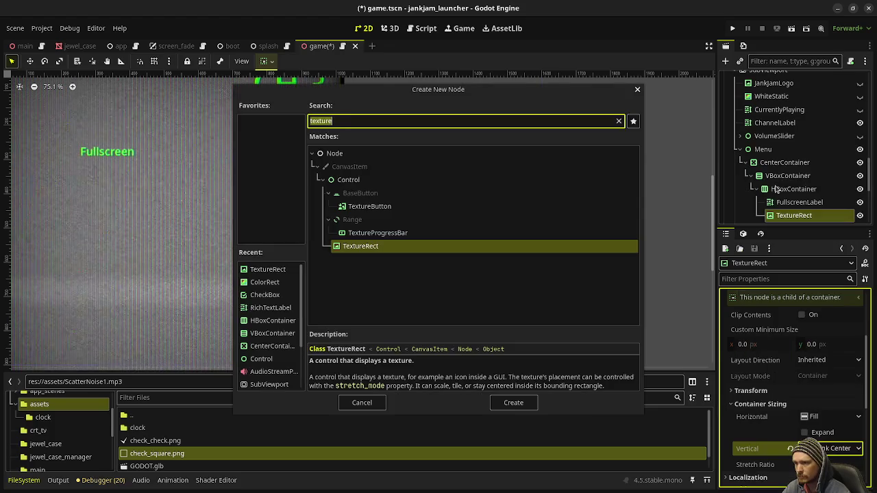
Nest a Full Rect TextureRect inside the box showing the check_check.png checkmark
{"action": "left_click", "coordinate": [361, 403]}
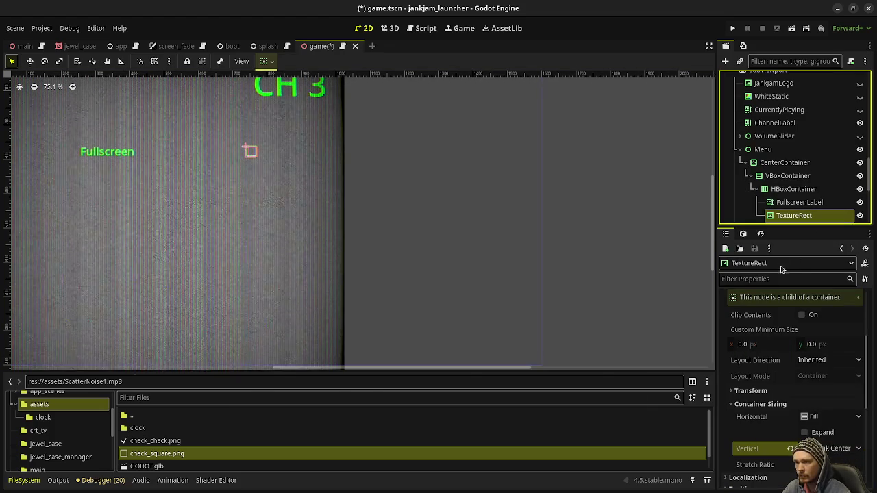
{"action": "key", "text": "ctrl+a"}
{"action": "key", "text": "Return"}
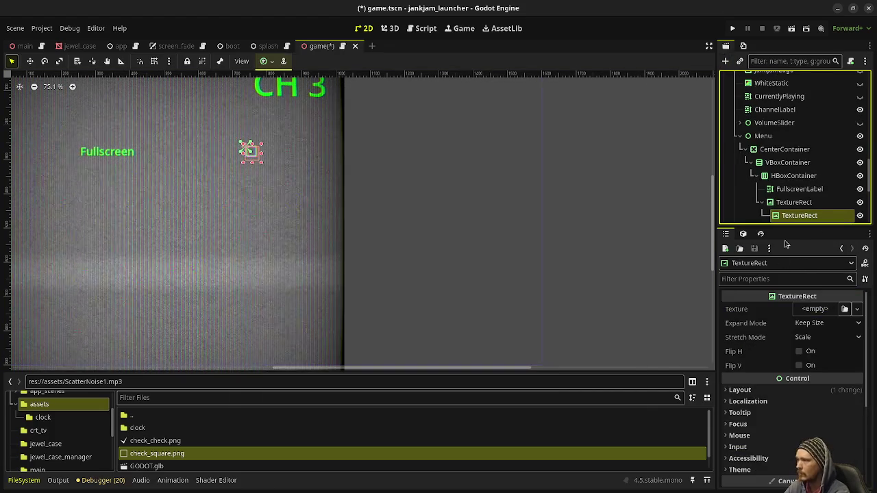
{"action": "left_click", "coordinate": [266, 61]}
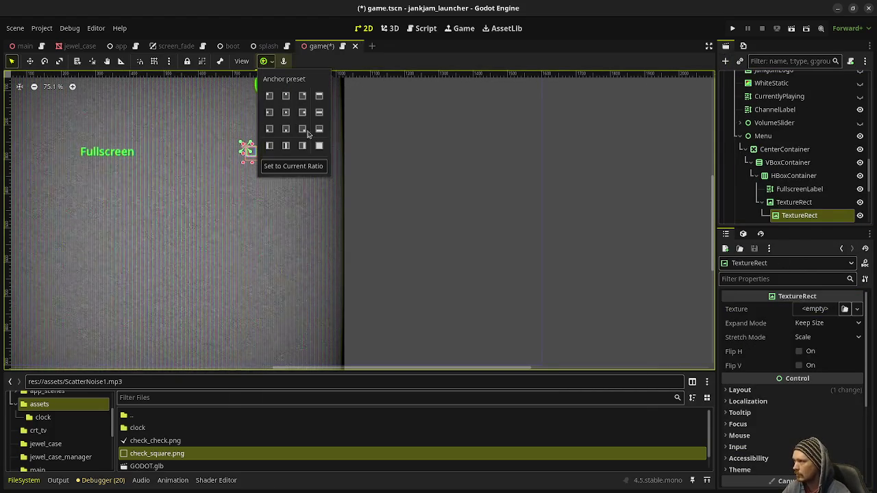
{"action": "left_click", "coordinate": [319, 148]}
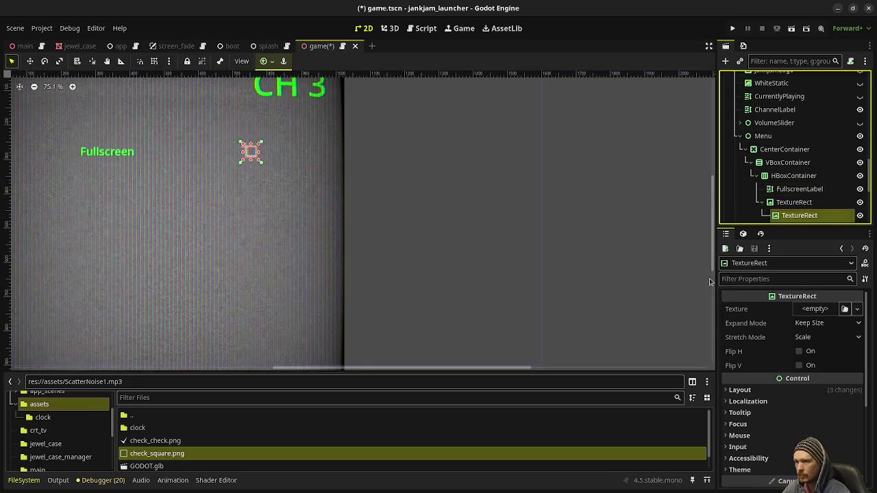
{"action": "mouse_move", "coordinate": [155, 440]}
{"action": "left_mouse_down"}
{"action": "mouse_move", "coordinate": [602, 384]}
{"action": "mouse_move", "coordinate": [815, 310]}
{"action": "left_mouse_up"}
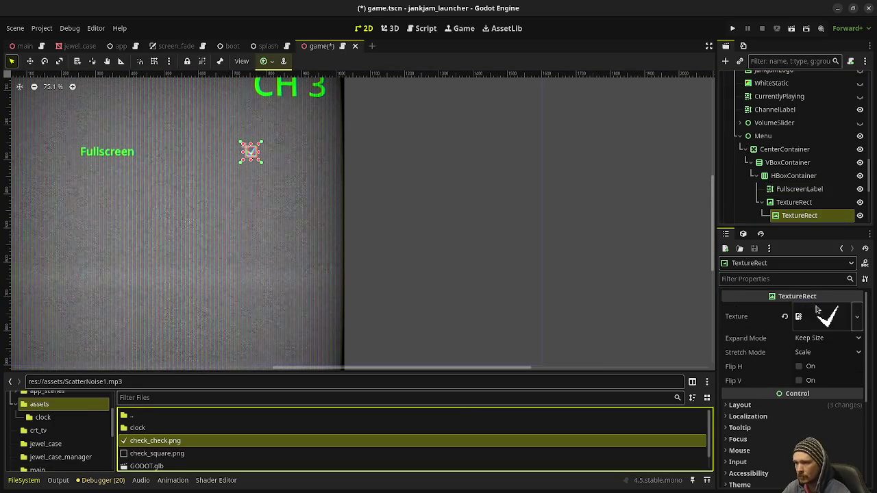
Copy the green Default Color value from the FullscreenLabel
{"action": "left_click", "coordinate": [799, 189]}
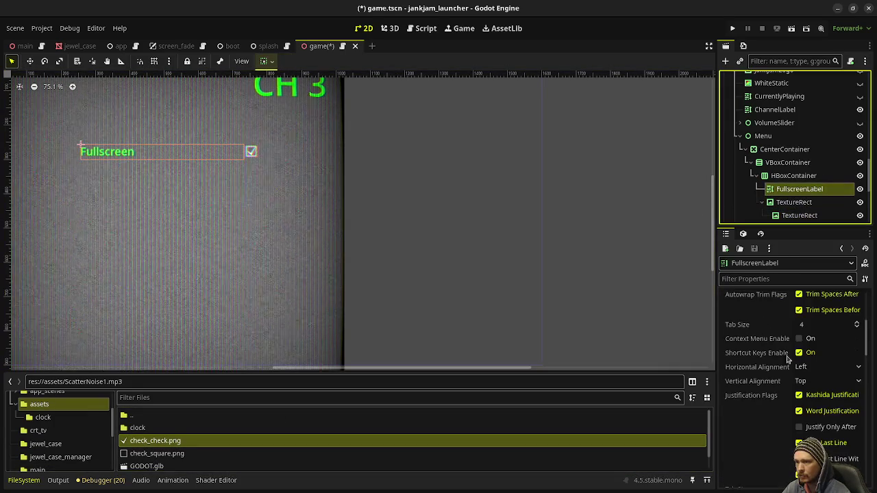
{"action": "scroll", "coordinate": [767, 370], "scroll_direction": "down", "scroll_amount": 5}
{"action": "scroll", "coordinate": [767, 370], "scroll_direction": "down", "scroll_amount": 10}
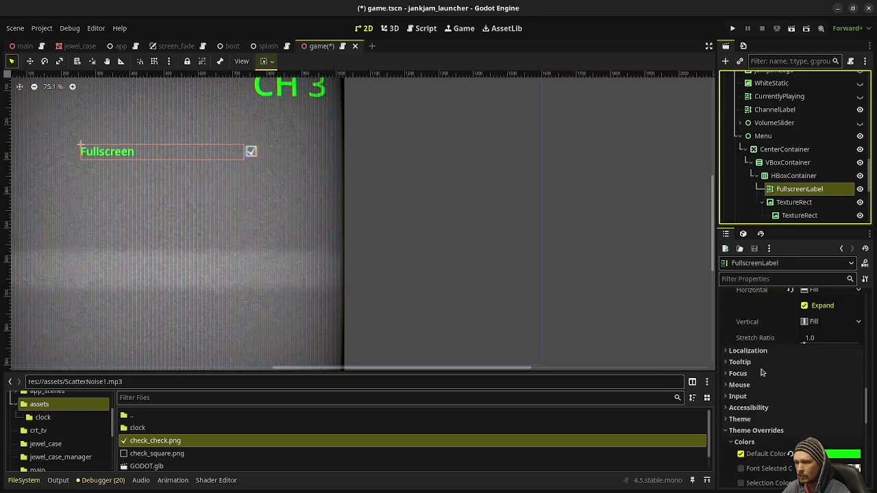
{"action": "right_click", "coordinate": [766, 358]}
{"action": "left_click", "coordinate": [773, 367]}
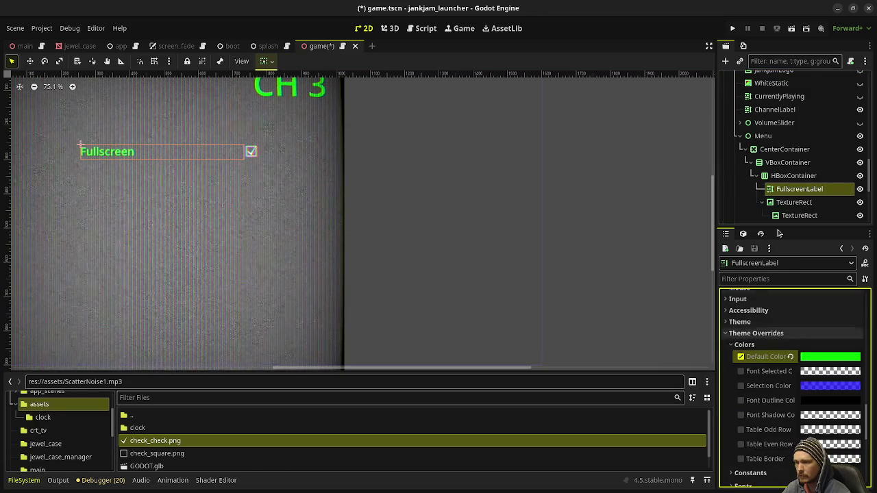
Paste the green colour into the outer TextureRect's Visibility Modulate
{"action": "left_click", "coordinate": [794, 202]}
{"action": "scroll", "coordinate": [765, 373], "scroll_direction": "down", "scroll_amount": 10}
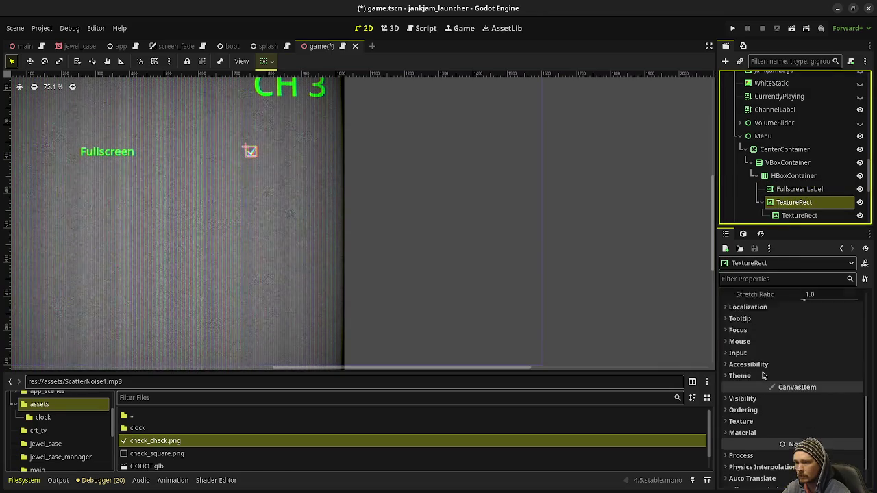
{"action": "left_click", "coordinate": [747, 374]}
{"action": "left_click", "coordinate": [747, 374]}
{"action": "left_click", "coordinate": [747, 374]}
{"action": "right_click", "coordinate": [763, 401]}
{"action": "left_click", "coordinate": [775, 417]}
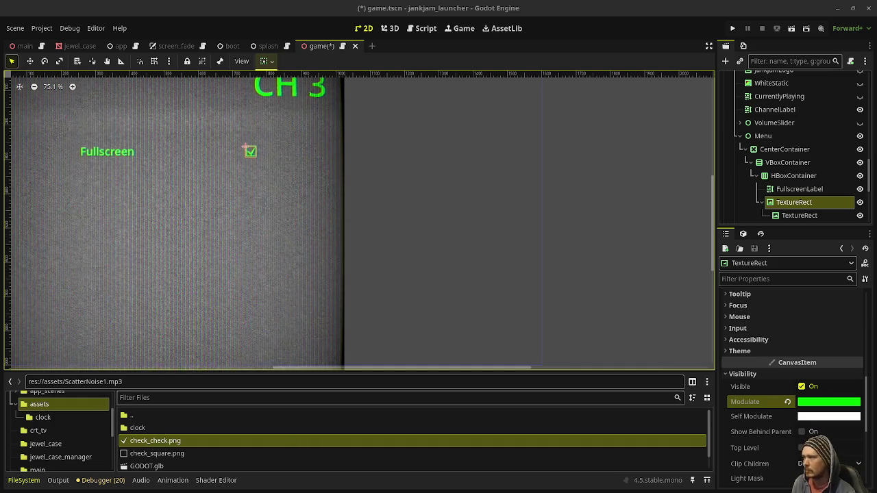
{"action": "key", "text": "alt+Tab"}
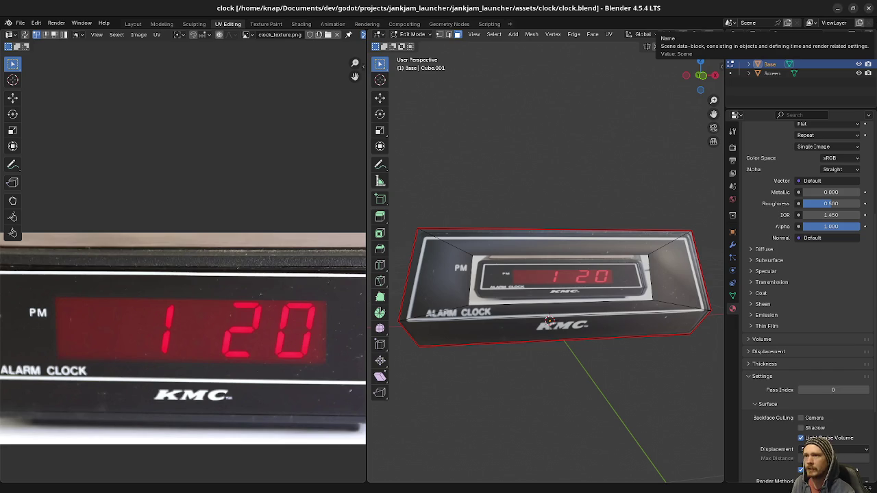
Show Layer 1's white frame and delete the old checkmark from the sprite
{"action": "key", "text": "alt+Tab"}
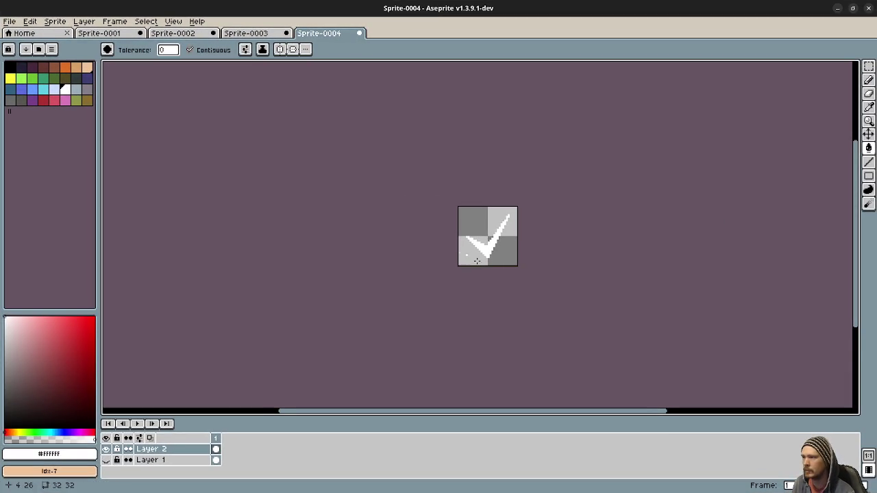
{"action": "scroll", "coordinate": [480, 257], "scroll_direction": "up", "scroll_amount": 2}
{"action": "left_click", "coordinate": [106, 459]}
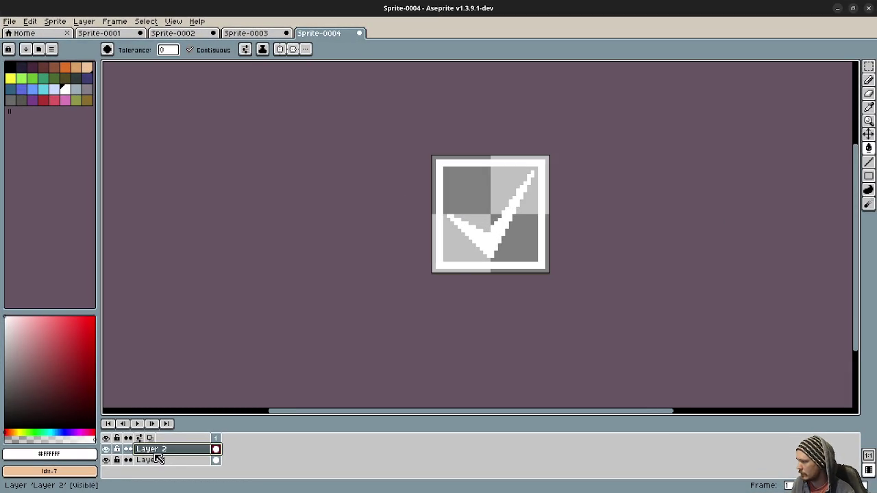
{"action": "key", "text": "m"}
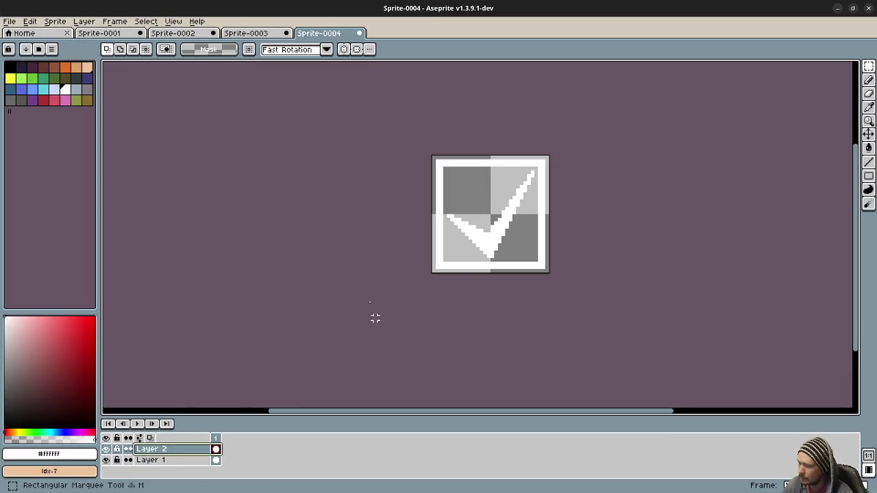
{"action": "left_click_drag", "start_coordinate": [445, 169], "coordinate": [539, 263]}
{"action": "key", "text": "Delete"}
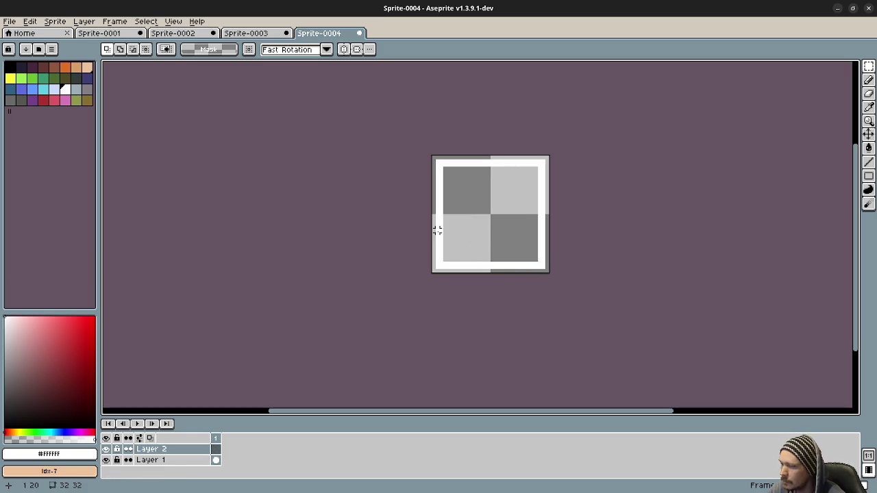
Draw two white diagonal lines corner to corner across the sprite
{"action": "key", "text": "b"}
{"action": "left_click", "coordinate": [66, 89]}
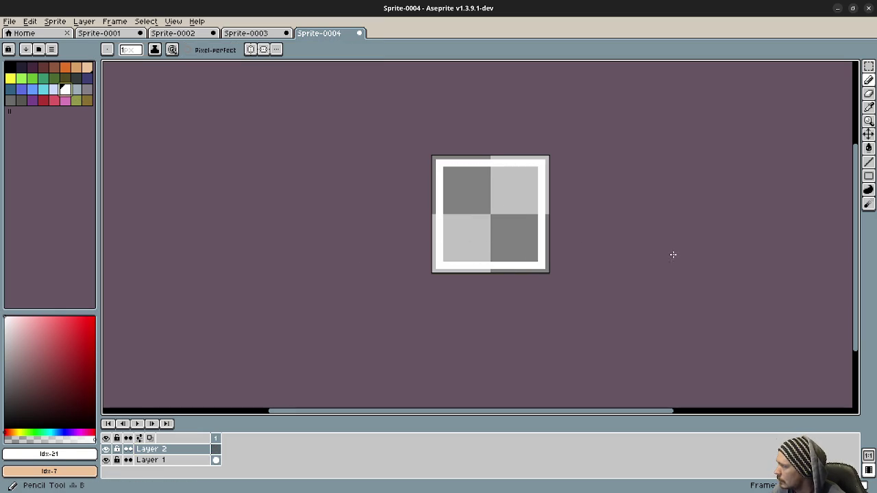
{"action": "scroll", "coordinate": [520, 239], "scroll_direction": "up", "scroll_amount": 4}
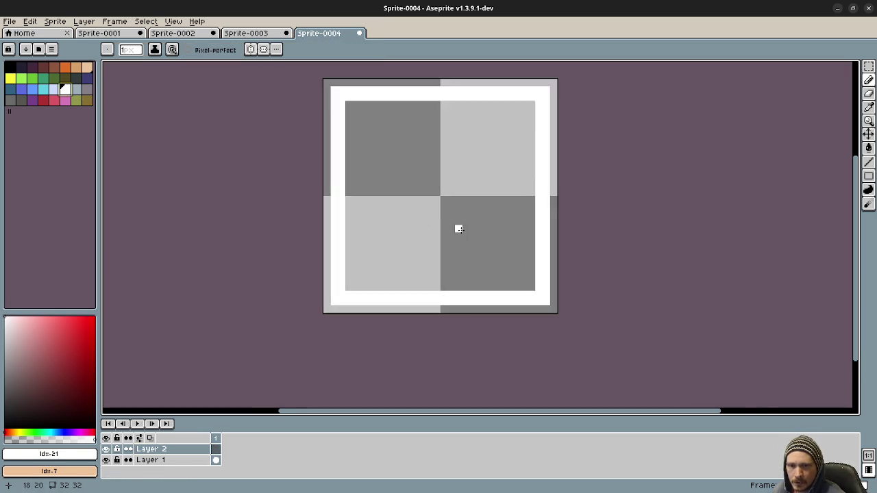
{"action": "scroll", "coordinate": [368, 268], "scroll_direction": "down", "scroll_amount": 3}
{"action": "left_click_drag", "start_coordinate": [302, 335], "coordinate": [470, 167]}
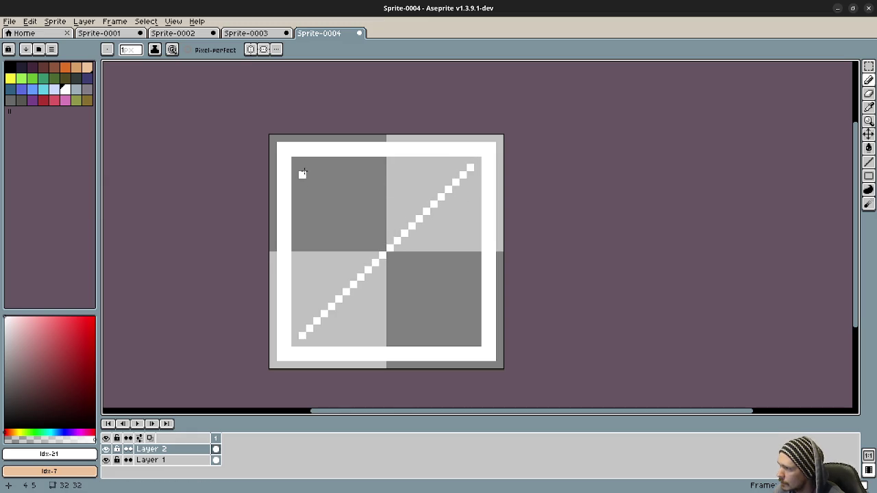
{"action": "left_click_drag", "start_coordinate": [303, 167], "coordinate": [471, 335]}
{"action": "left_click", "coordinate": [309, 335]}
Thicken the rising bottom-left to top-right diagonal and touch up its pixels
{"action": "left_click_drag", "start_coordinate": [309, 332], "coordinate": [470, 170]}
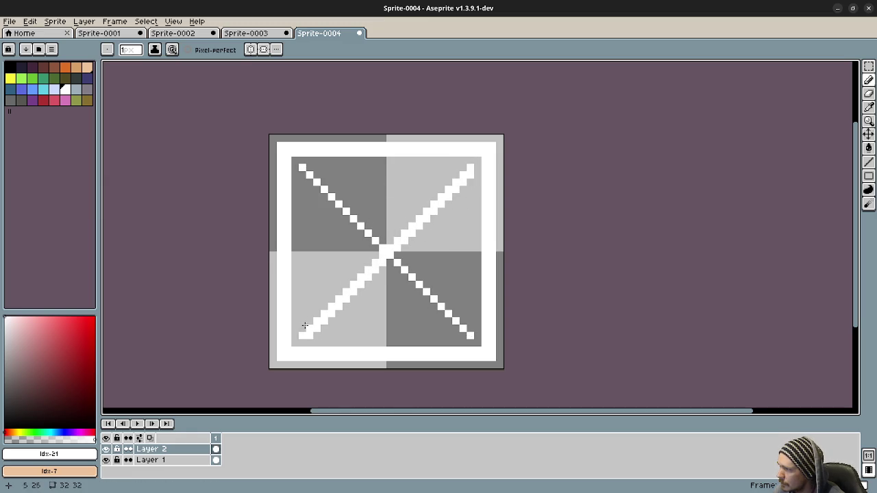
{"action": "mouse_move", "coordinate": [376, 251]}
{"action": "left_mouse_down"}
{"action": "mouse_move", "coordinate": [470, 168]}
{"action": "mouse_move", "coordinate": [313, 333]}
{"action": "mouse_move", "coordinate": [305, 319]}
{"action": "mouse_move", "coordinate": [453, 175]}
{"action": "left_mouse_up"}
{"action": "left_click", "coordinate": [461, 168]}
{"action": "left_click", "coordinate": [469, 182]}
Thicken the falling top-left to bottom-right diagonal to complete the bold X
{"action": "left_click_drag", "start_coordinate": [302, 172], "coordinate": [457, 328]}
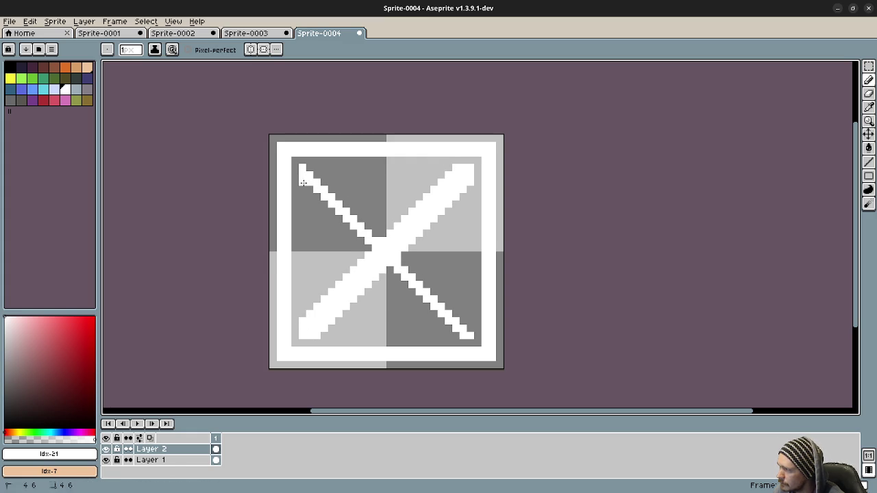
{"action": "left_click_drag", "start_coordinate": [299, 180], "coordinate": [452, 327]}
{"action": "mouse_move", "coordinate": [311, 170]}
{"action": "left_mouse_down"}
{"action": "mouse_move", "coordinate": [440, 284]}
{"action": "mouse_move", "coordinate": [468, 330]}
{"action": "left_mouse_up"}
{"action": "left_click_drag", "start_coordinate": [316, 168], "coordinate": [462, 317]}
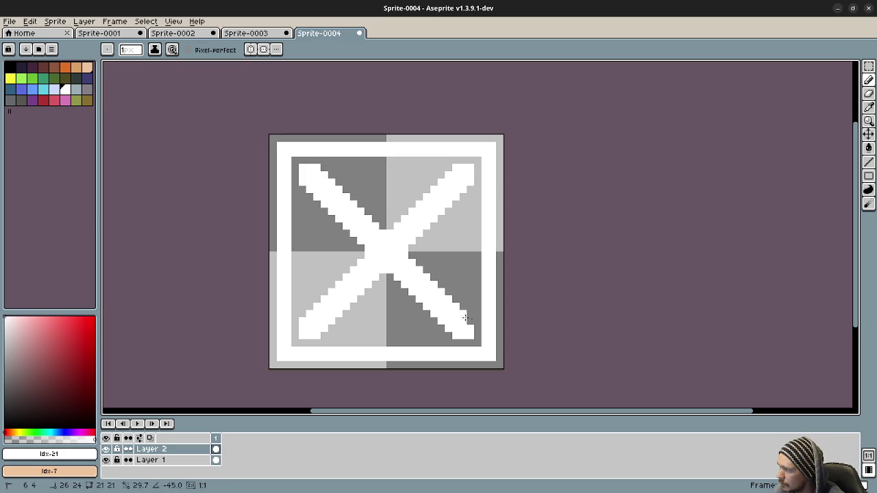
{"action": "left_click", "coordinate": [14, 23]}
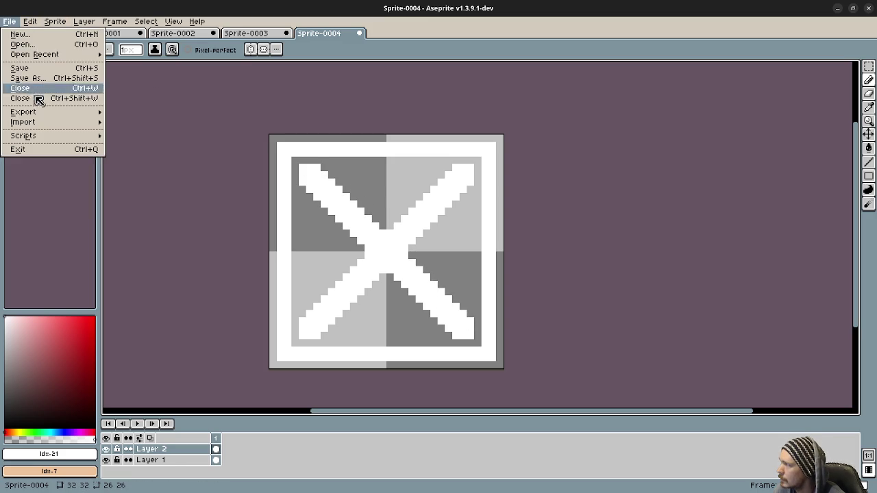
Export the sprite over the existing PNG, accepting the flattened-layers warning
{"action": "mouse_move", "coordinate": [43, 114]}
{"action": "left_click", "coordinate": [150, 113]}
{"action": "left_click", "coordinate": [181, 210]}
{"action": "left_click", "coordinate": [409, 285]}
{"action": "left_click", "coordinate": [423, 307]}
Hide Layer 1's border, re-export the bare white X as check_check.png, and minimize Aseprite
{"action": "key", "text": "alt+Tab"}
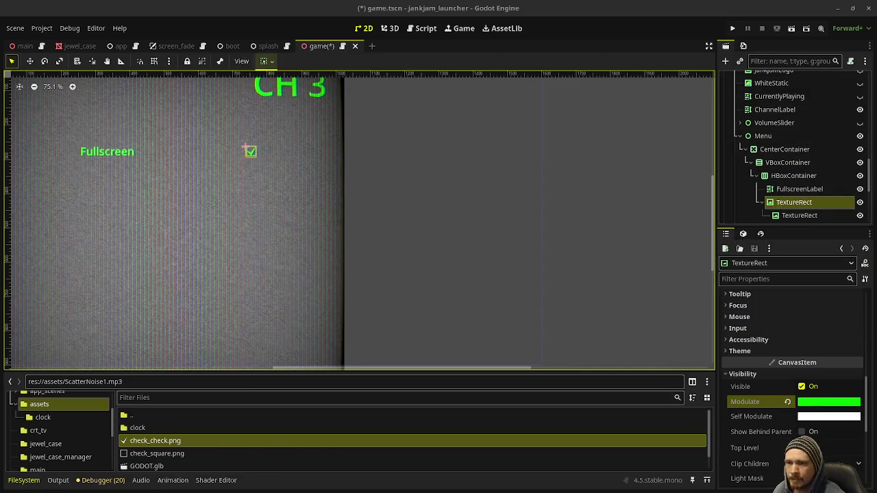
{"action": "key", "text": "alt+Tab"}
{"action": "left_click", "coordinate": [113, 461]}
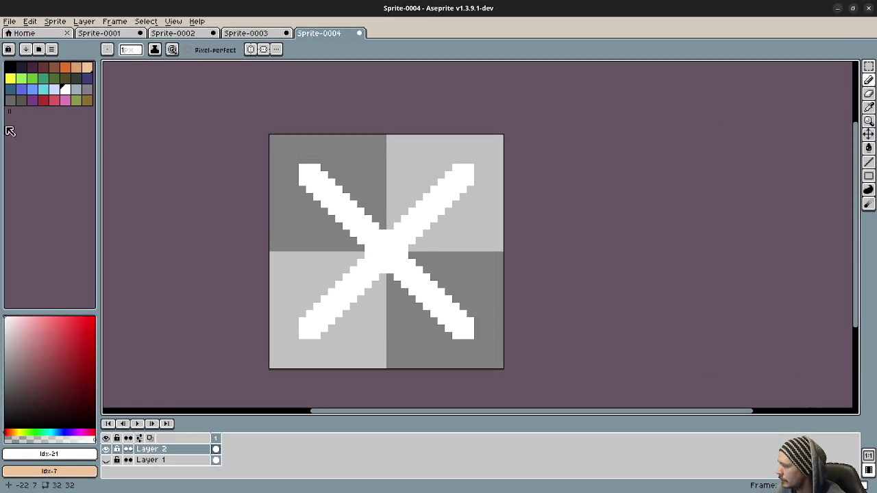
{"action": "left_click", "coordinate": [9, 21]}
{"action": "mouse_move", "coordinate": [21, 112]}
{"action": "left_click", "coordinate": [124, 113]}
{"action": "left_click", "coordinate": [202, 214]}
{"action": "left_click", "coordinate": [381, 282]}
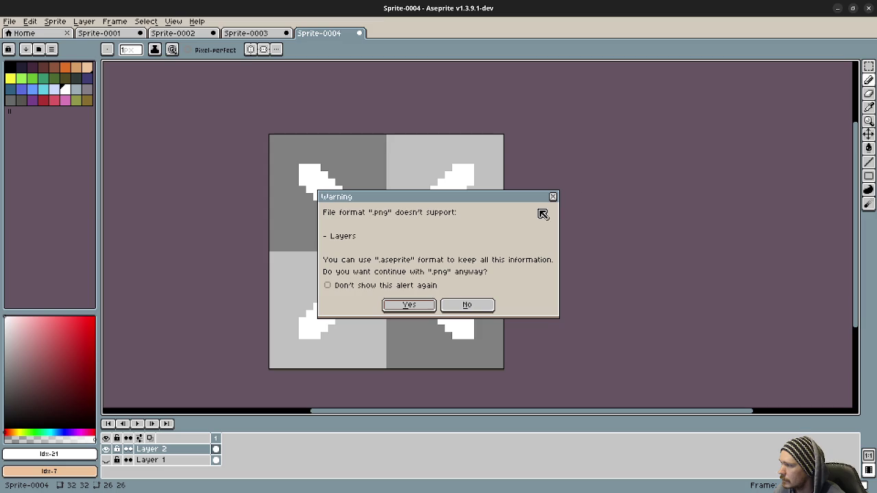
{"action": "left_click", "coordinate": [409, 306]}
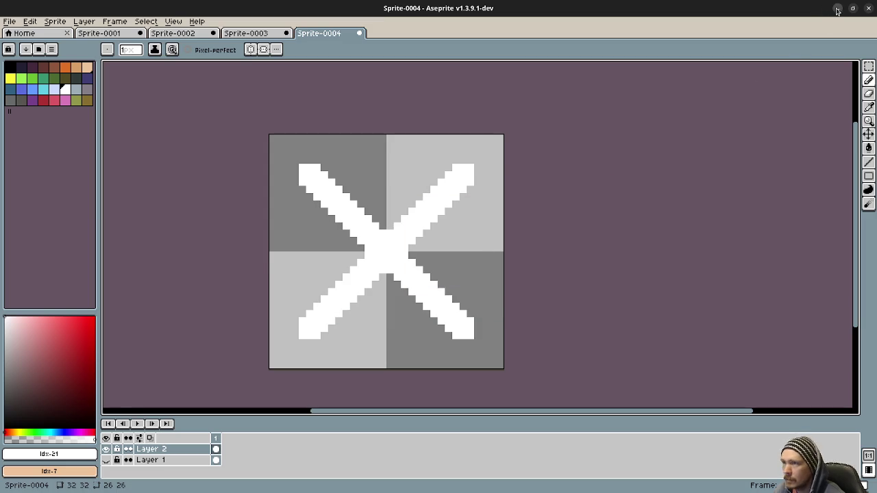
{"action": "left_click", "coordinate": [837, 8]}
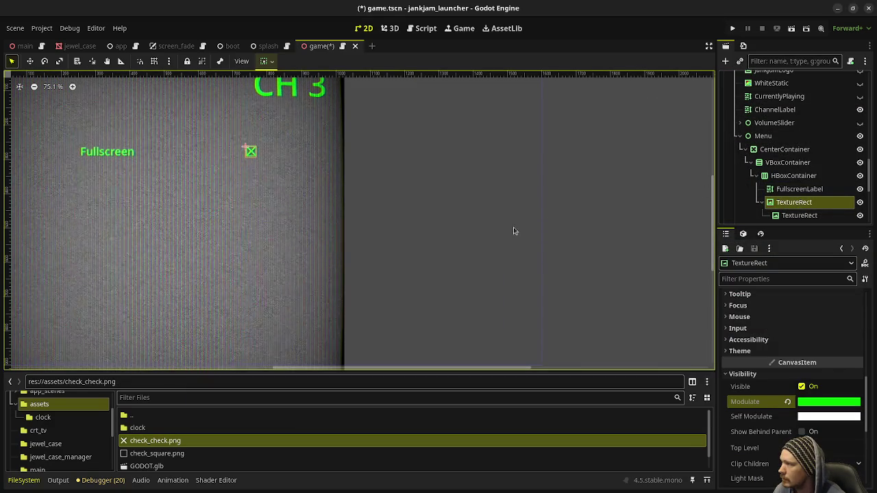
Set FullscreenLabel's Normal Font Size override to 64
{"action": "scroll", "coordinate": [229, 159], "scroll_direction": "up", "scroll_amount": 3}
{"action": "scroll", "coordinate": [233, 159], "scroll_direction": "down", "scroll_amount": 2}
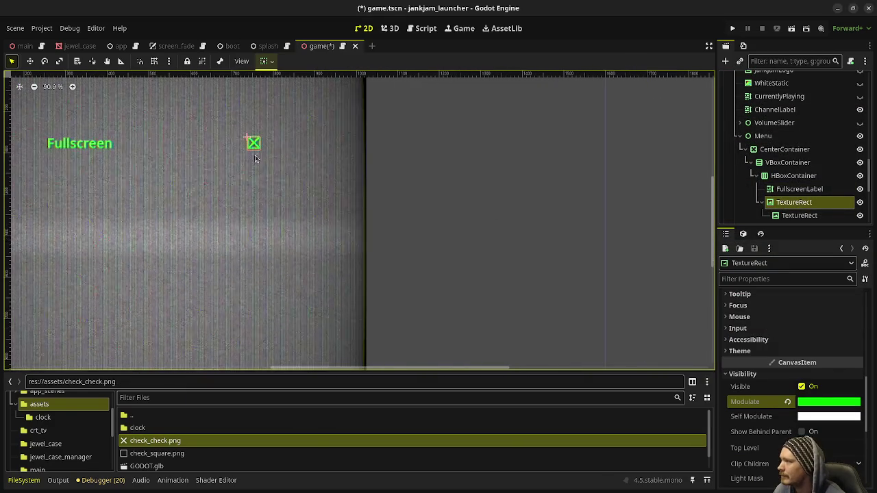
{"action": "scroll", "coordinate": [290, 219], "scroll_direction": "down", "scroll_amount": 2}
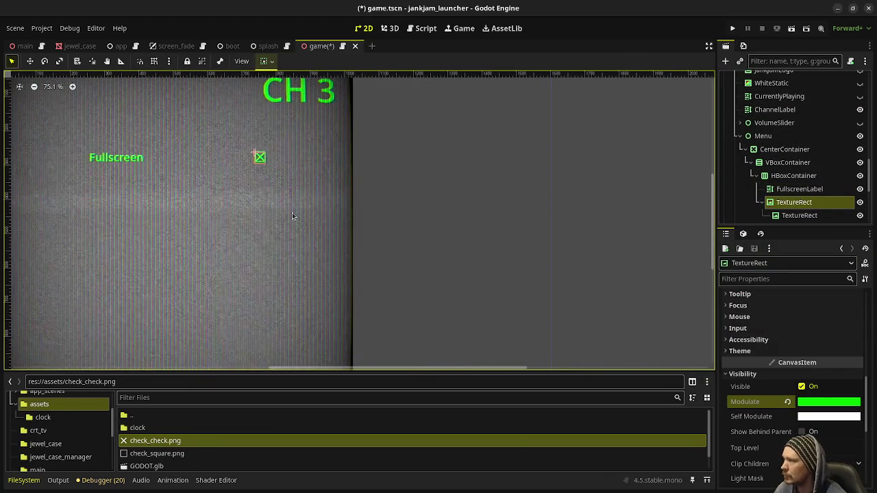
{"action": "left_click", "coordinate": [790, 192]}
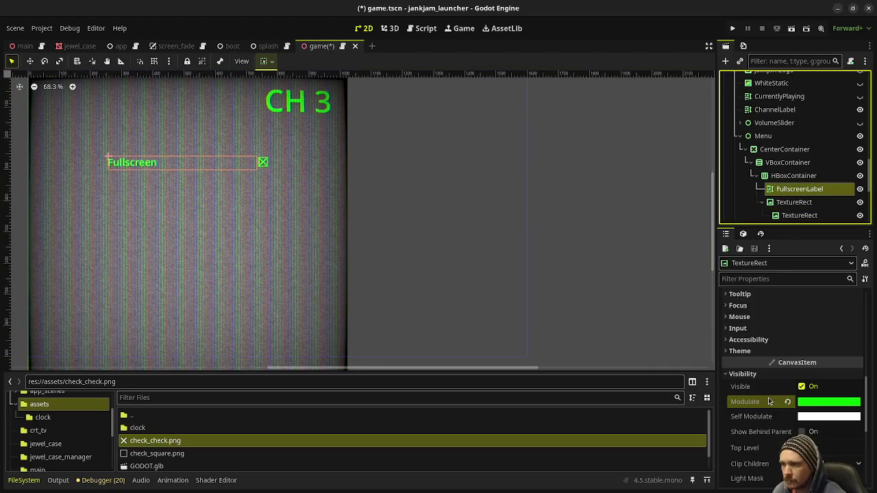
{"action": "scroll", "coordinate": [822, 383], "scroll_direction": "down", "scroll_amount": 10}
{"action": "left_click", "coordinate": [832, 391]}
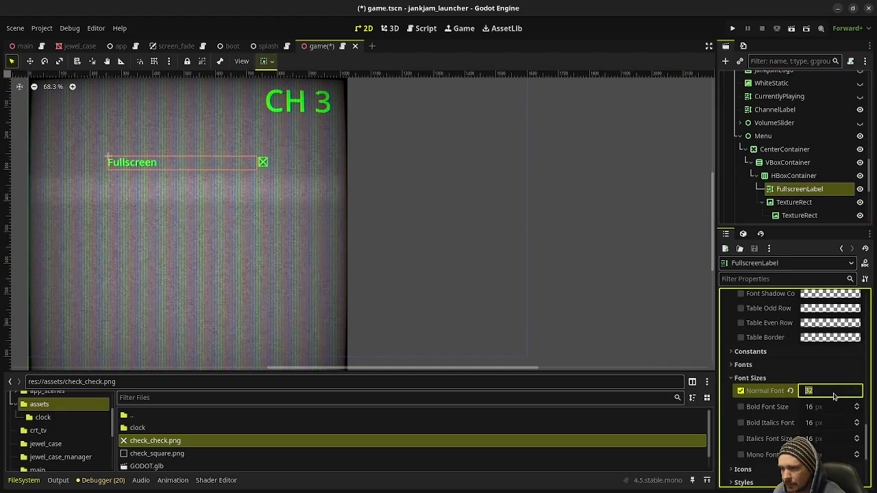
{"action": "type", "text": "64"}
{"action": "key", "text": "Return"}
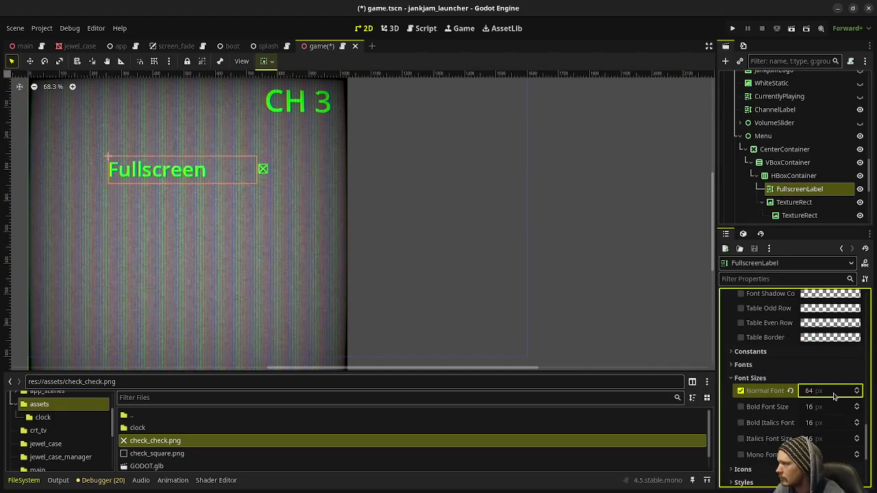
Select the checkbox TextureRect and expand its Transform properties
{"action": "left_click", "coordinate": [793, 202]}
{"action": "scroll", "coordinate": [784, 347], "scroll_direction": "up", "scroll_amount": 5}
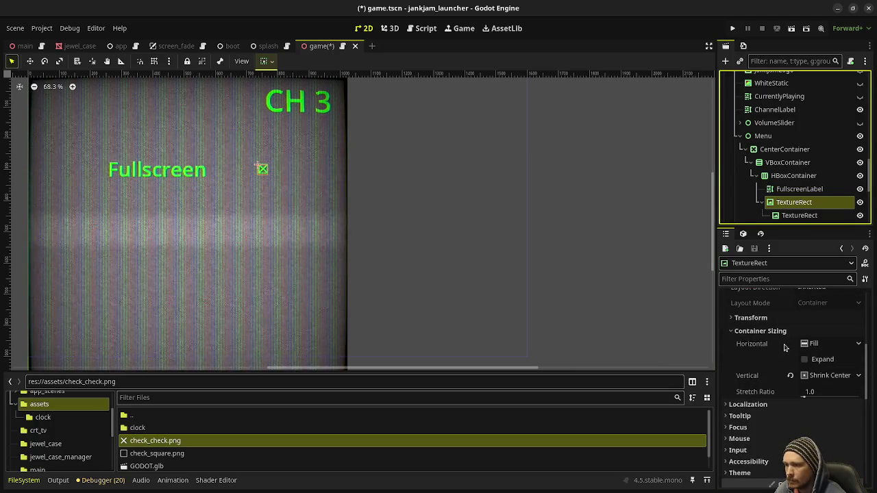
{"action": "scroll", "coordinate": [785, 348], "scroll_direction": "up", "scroll_amount": 4}
{"action": "scroll", "coordinate": [784, 353], "scroll_direction": "up", "scroll_amount": 4}
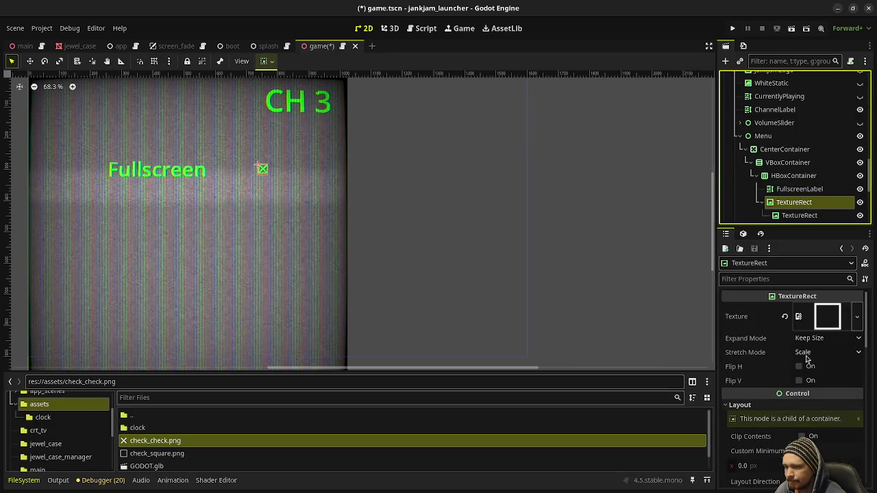
{"action": "scroll", "coordinate": [806, 359], "scroll_direction": "down", "scroll_amount": 6}
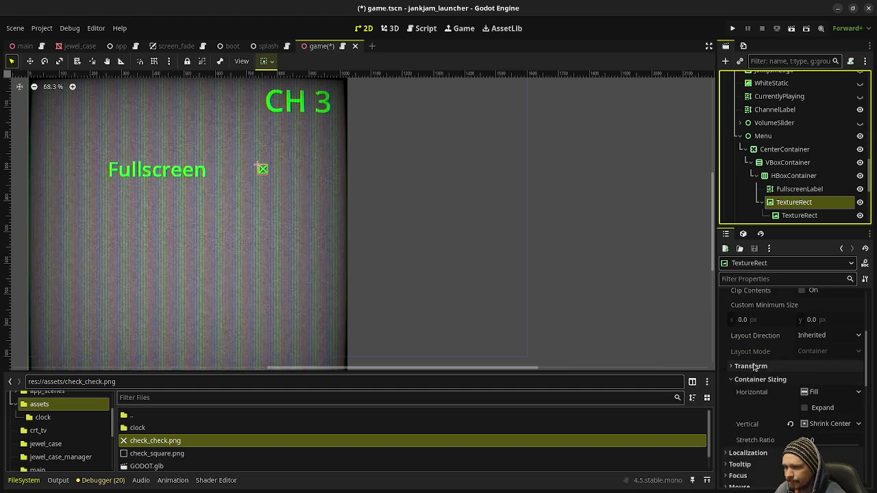
{"action": "left_click", "coordinate": [753, 367]}
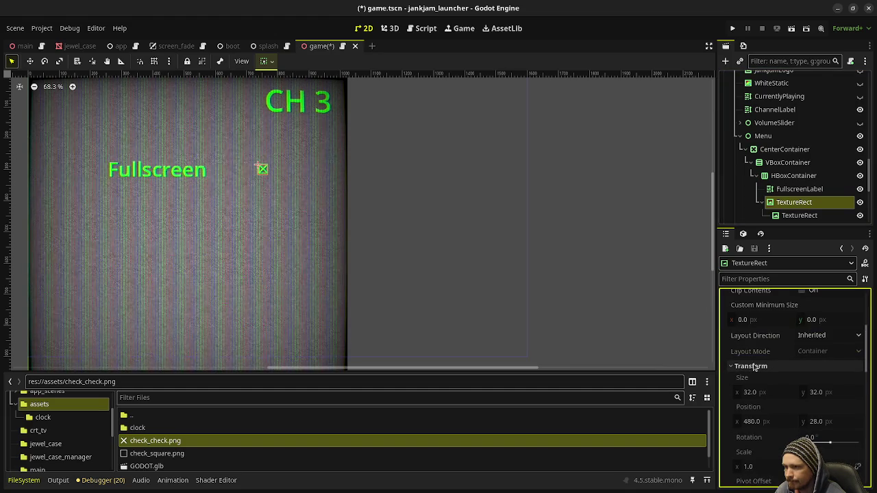
Review the TextureRect transform values, then save the game scene and run it
{"action": "scroll", "coordinate": [757, 373], "scroll_direction": "down", "scroll_amount": 4}
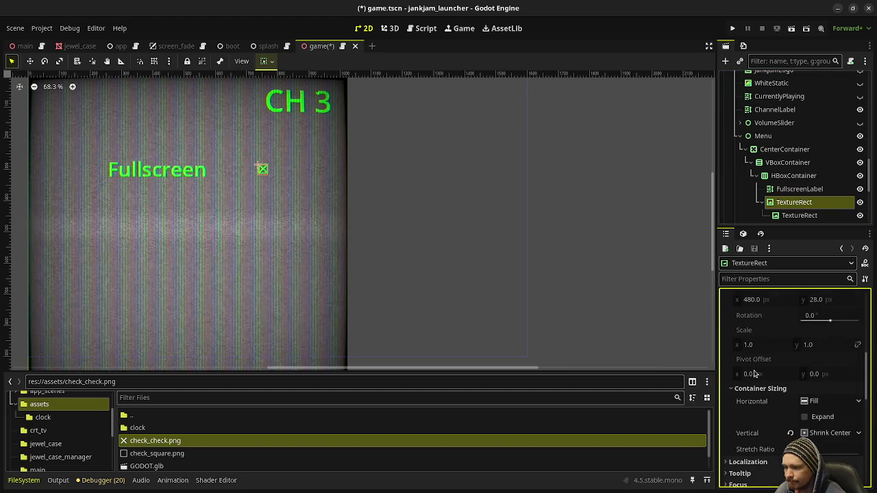
{"action": "scroll", "coordinate": [765, 425], "scroll_direction": "down", "scroll_amount": 3}
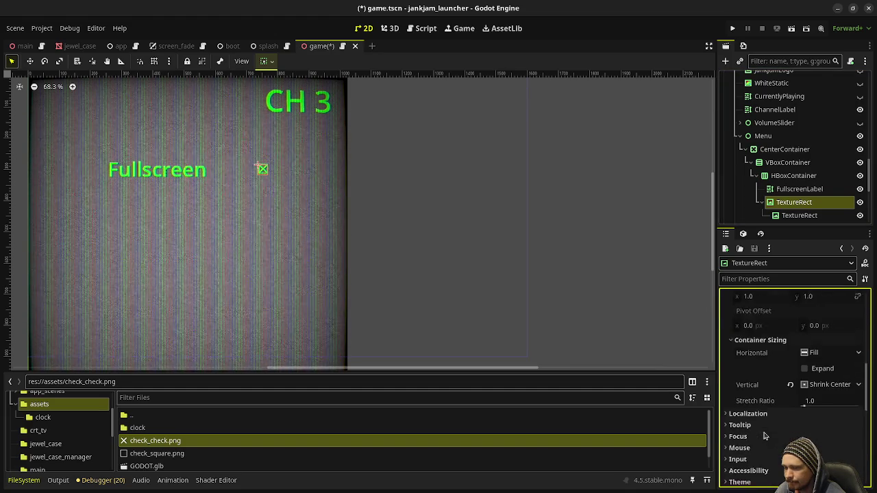
{"action": "scroll", "coordinate": [765, 435], "scroll_direction": "up", "scroll_amount": 4}
{"action": "scroll", "coordinate": [763, 430], "scroll_direction": "up", "scroll_amount": 5}
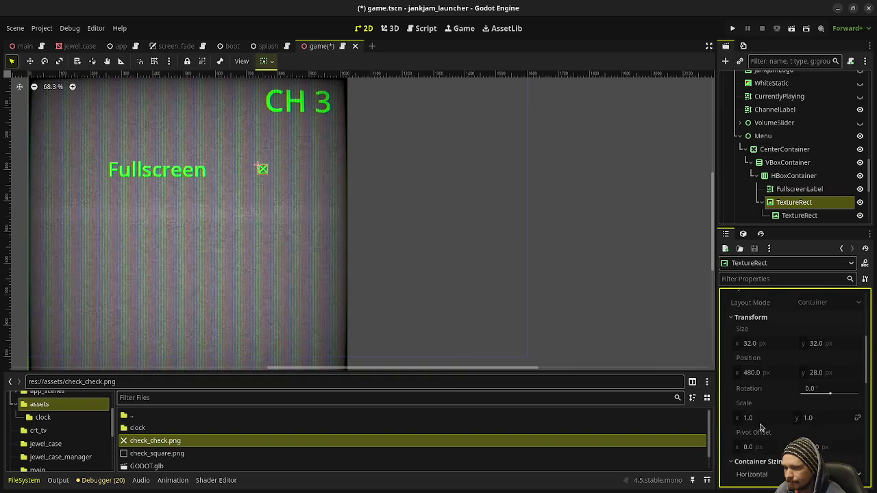
{"action": "scroll", "coordinate": [368, 280], "scroll_direction": "down", "scroll_amount": 3}
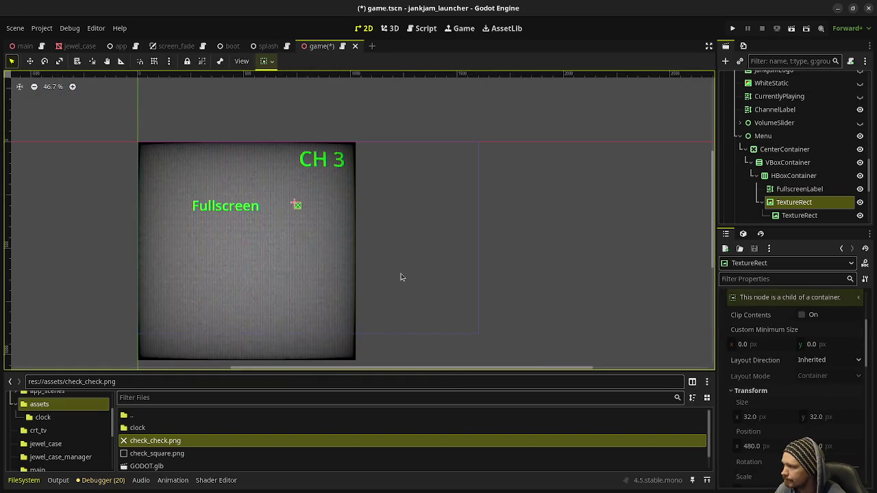
{"action": "key", "text": "ctrl+s"}
{"action": "left_click", "coordinate": [733, 28]}
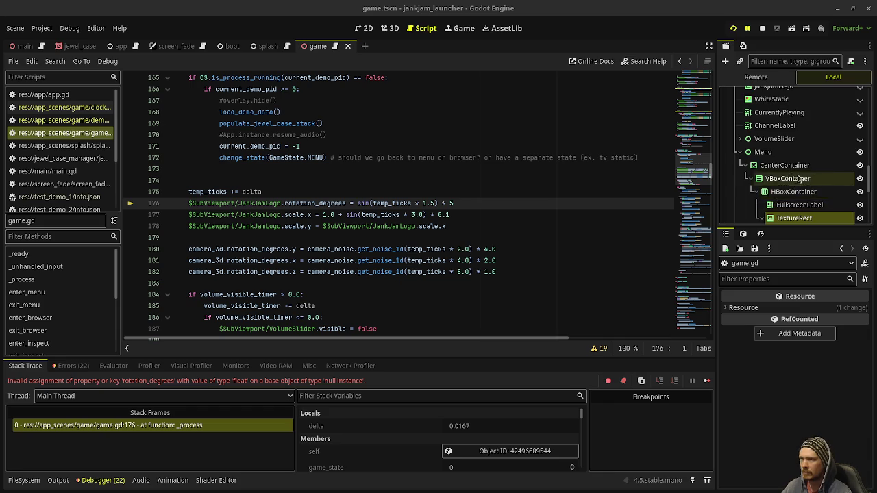
Relaunch the game after it halts on the null-instance error at game.gd line 176
{"action": "scroll", "coordinate": [797, 179], "scroll_direction": "up", "scroll_amount": 2}
{"action": "scroll", "coordinate": [798, 178], "scroll_direction": "up", "scroll_amount": 1}
{"action": "left_click_drag", "start_coordinate": [768, 143], "coordinate": [747, 123]}
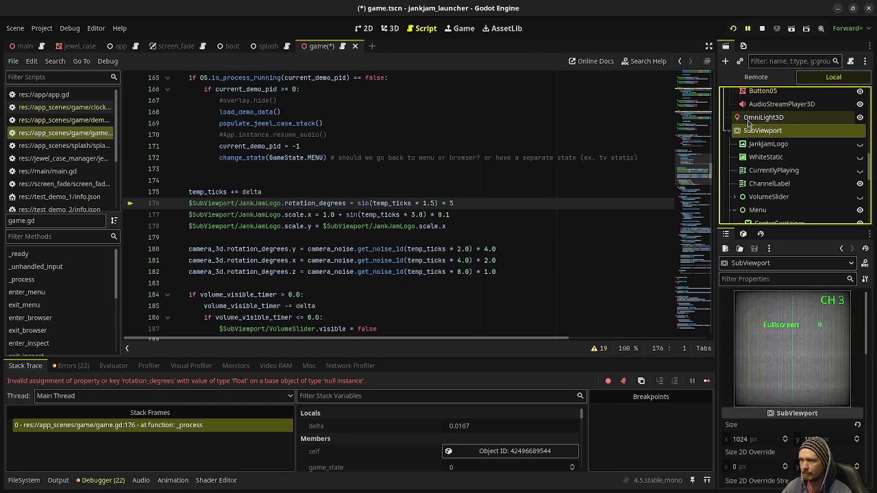
{"action": "left_click", "coordinate": [733, 29]}
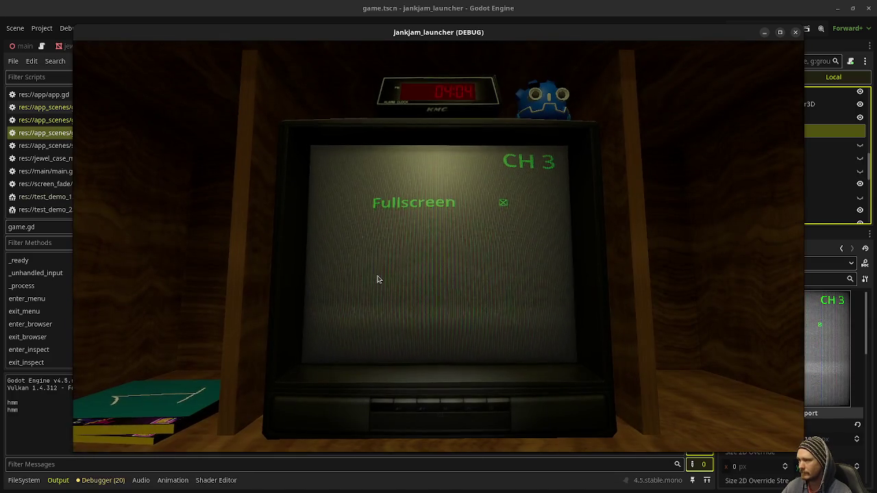
Restore the game window from maximized and keep it always on top
{"action": "left_click_drag", "start_coordinate": [575, 36], "coordinate": [470, 62]}
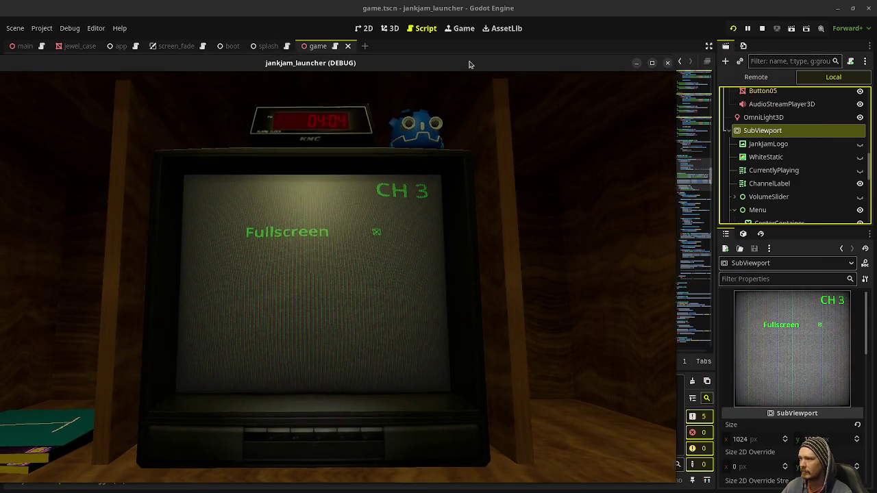
{"action": "right_click", "coordinate": [470, 62]}
{"action": "left_click", "coordinate": [507, 166]}
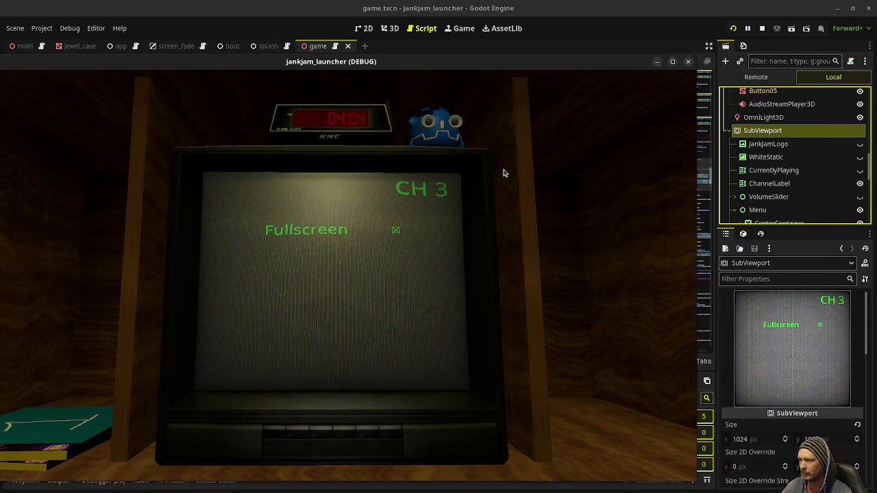
Raise the Fullscreen label's normal font size to 96
{"action": "scroll", "coordinate": [776, 176], "scroll_direction": "down", "scroll_amount": 5}
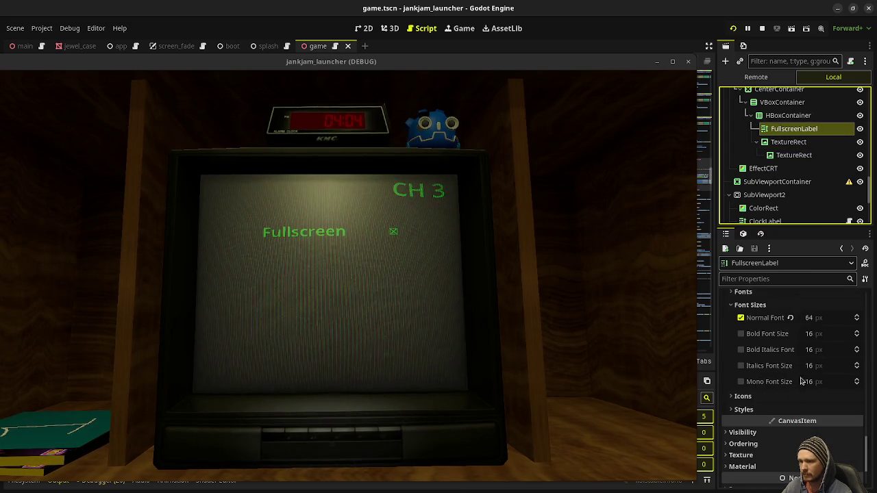
{"action": "left_click", "coordinate": [834, 320]}
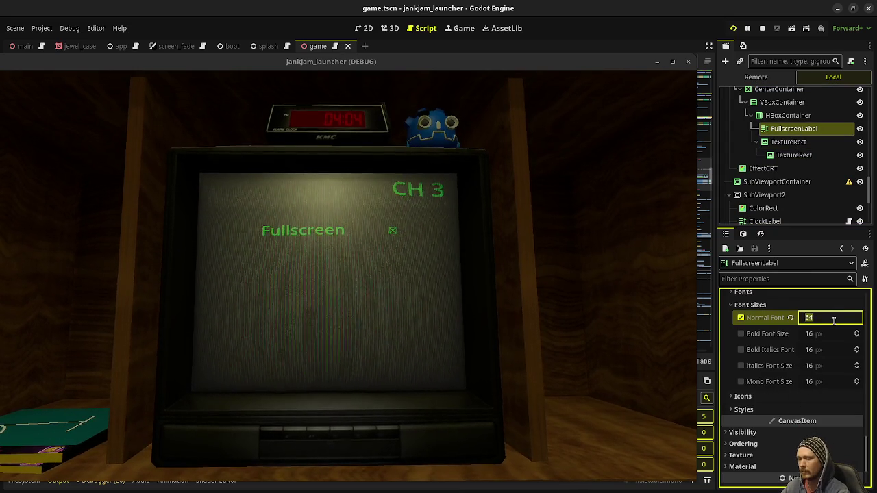
{"action": "left_click", "coordinate": [833, 320]}
{"action": "key", "text": "BackSpace"}
{"action": "key", "text": "BackSpace"}
{"action": "type", "text": "96"}
{"action": "key", "text": "Return"}
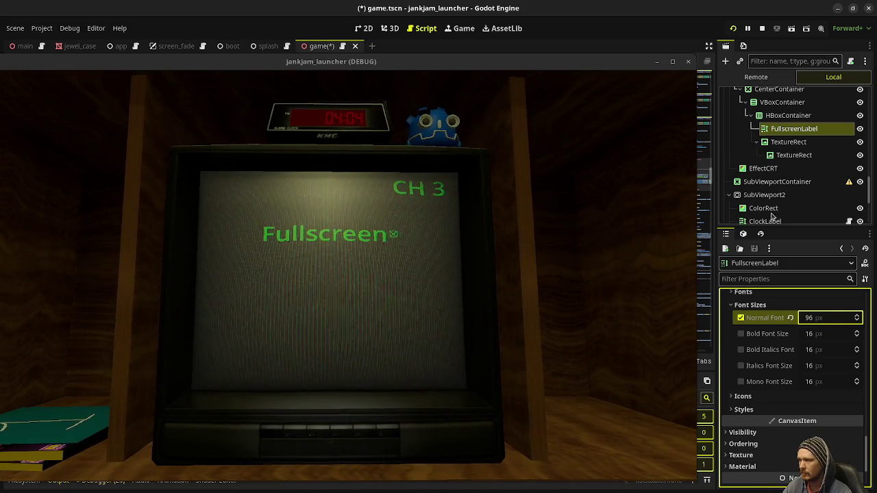
Check the checkbox TextureRect's Transform Scale and Container Sizing in the Inspector
{"action": "left_click", "coordinate": [784, 146]}
{"action": "scroll", "coordinate": [761, 389], "scroll_direction": "down", "scroll_amount": 3}
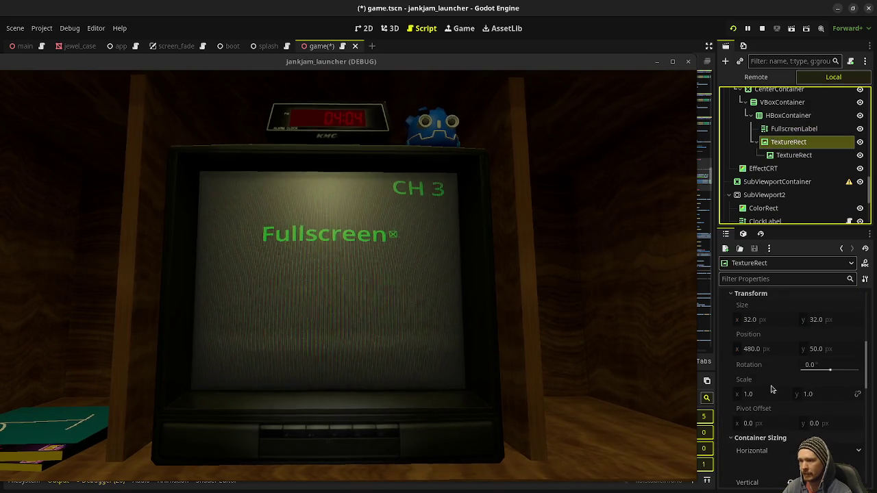
{"action": "left_click", "coordinate": [753, 393]}
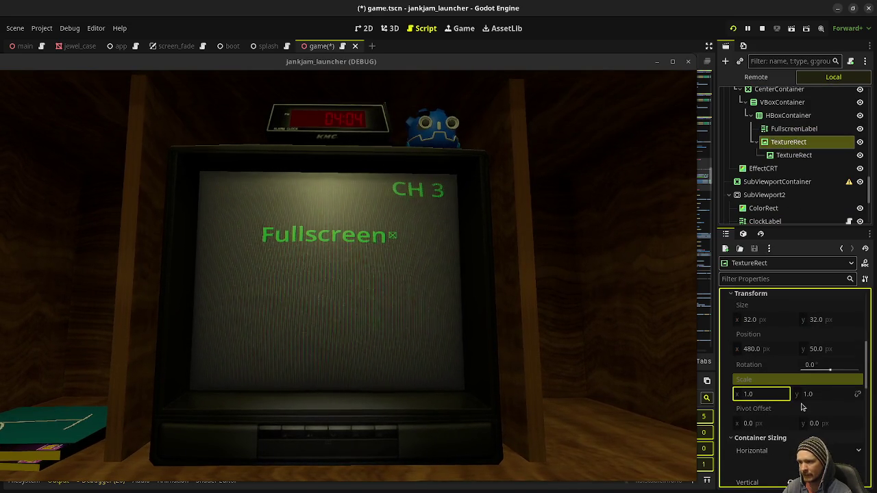
{"action": "scroll", "coordinate": [748, 411], "scroll_direction": "down", "scroll_amount": 2}
{"action": "mouse_move", "coordinate": [748, 413]}
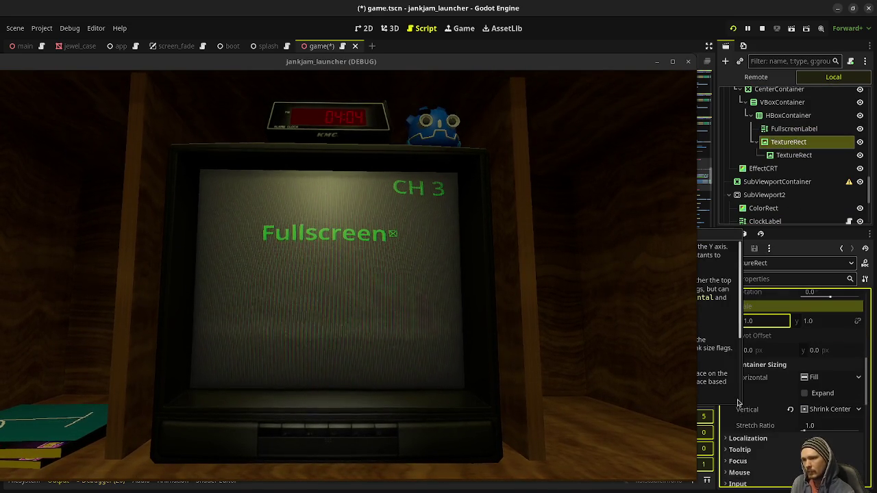
{"action": "scroll", "coordinate": [775, 425], "scroll_direction": "down", "scroll_amount": 2}
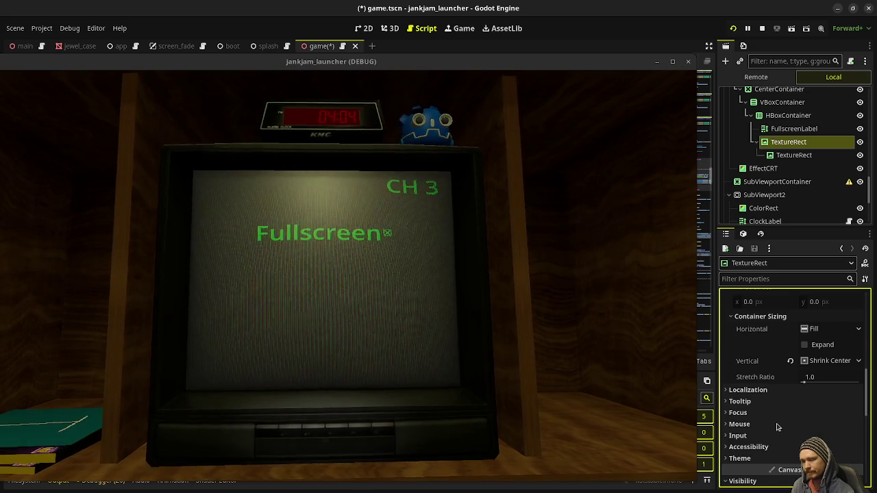
{"action": "scroll", "coordinate": [777, 427], "scroll_direction": "up", "scroll_amount": 3}
{"action": "scroll", "coordinate": [777, 427], "scroll_direction": "up", "scroll_amount": 5}
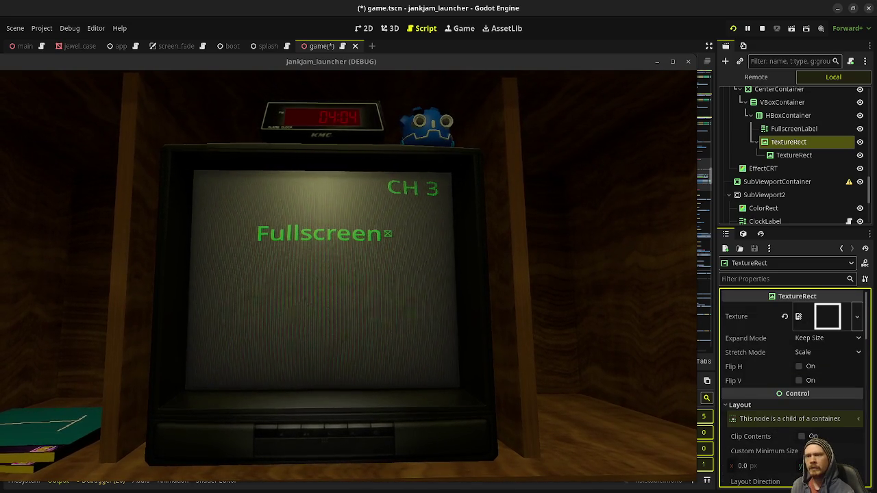
{"action": "key", "text": "alt+Tab"}
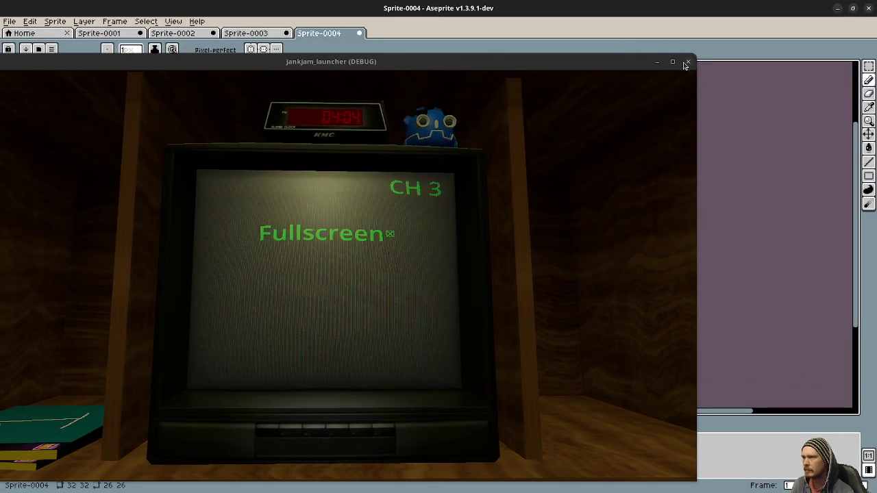
Resize the sprite to 96×96 and show only the empty box frame layer
{"action": "key", "text": "alt+Tab"}
{"action": "left_click", "coordinate": [63, 23]}
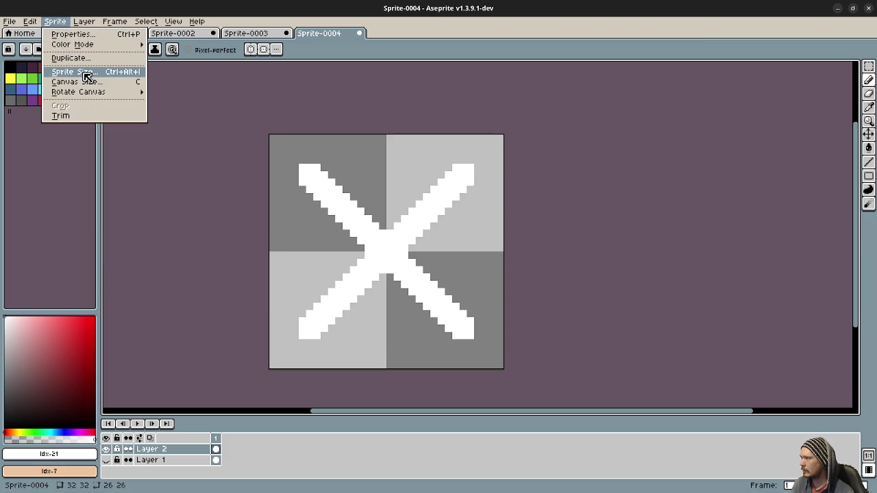
{"action": "left_click", "coordinate": [85, 72]}
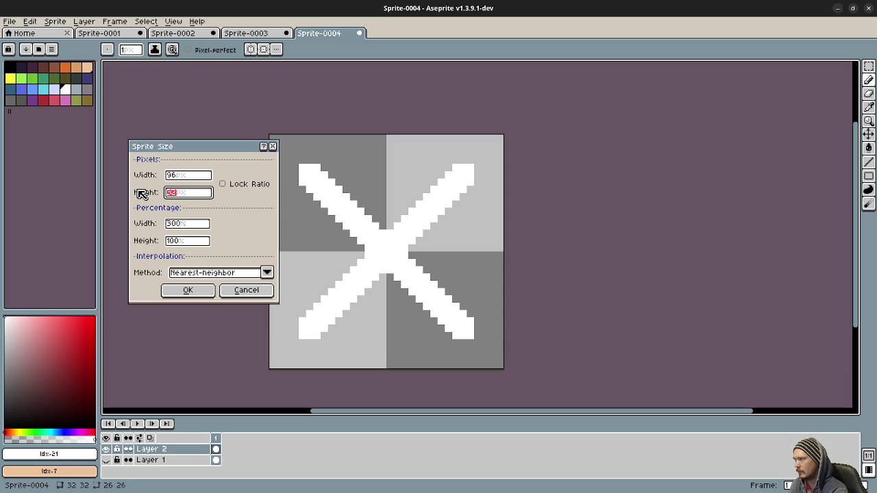
{"action": "key", "text": "Return"}
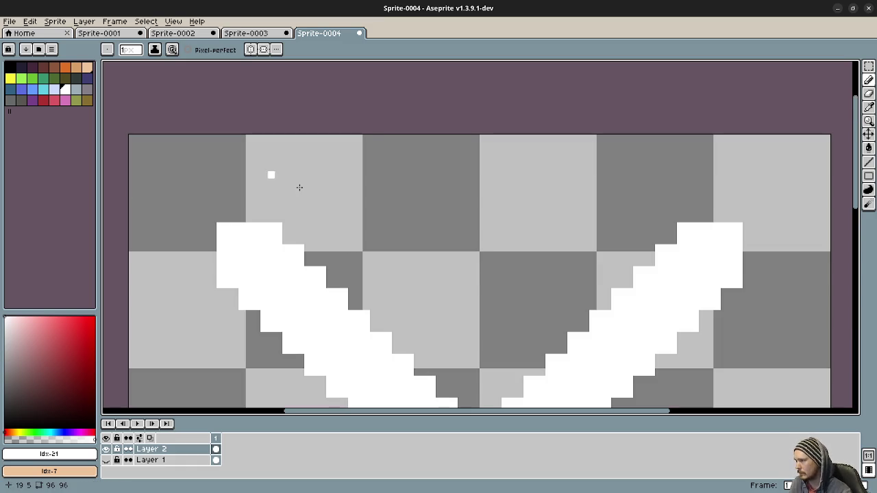
{"action": "scroll", "coordinate": [294, 185], "scroll_direction": "down", "scroll_amount": 3}
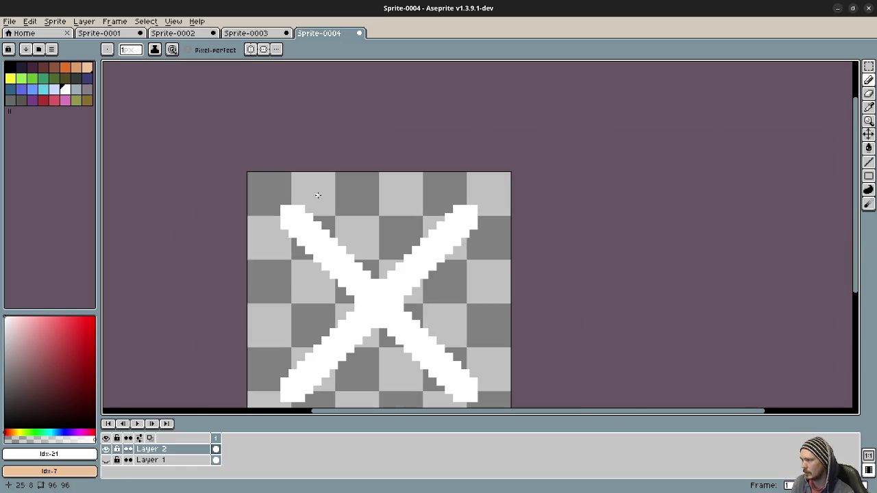
{"action": "left_click", "coordinate": [106, 449]}
{"action": "left_click", "coordinate": [106, 460]}
Export the empty box as check_square.png, overwriting the existing file as a flat PNG
{"action": "left_click", "coordinate": [10, 21]}
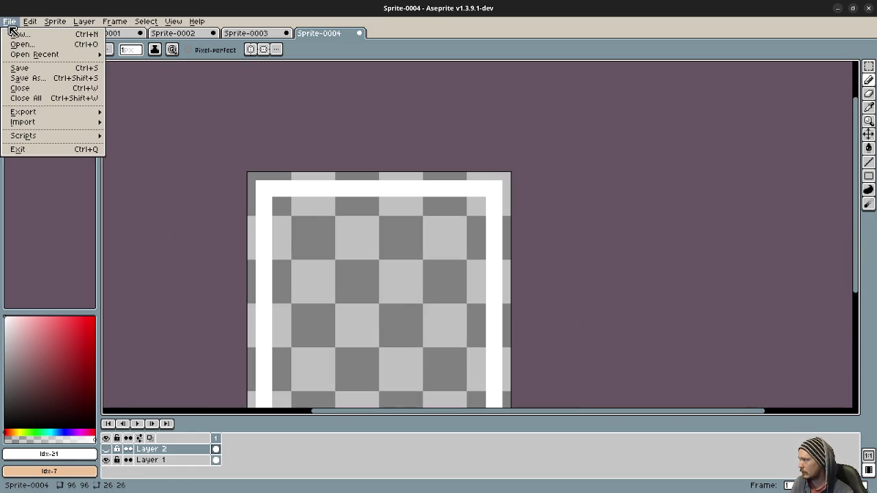
{"action": "mouse_move", "coordinate": [38, 113]}
{"action": "left_click", "coordinate": [136, 114]}
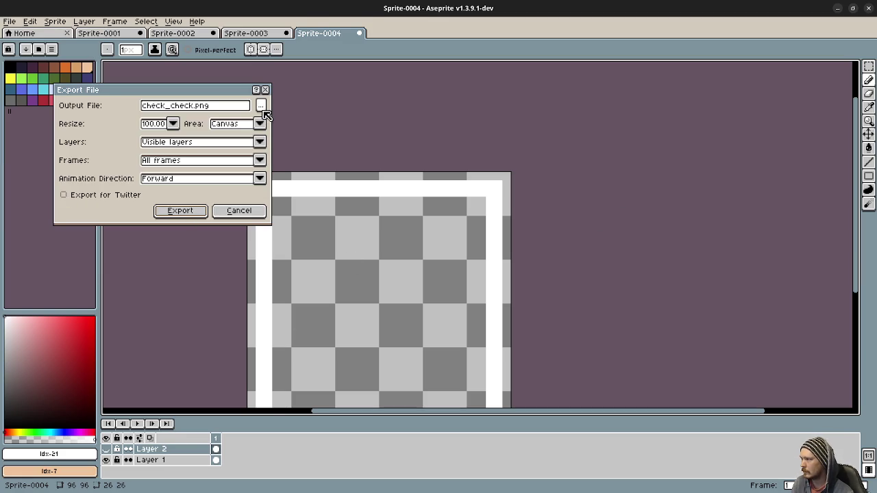
{"action": "left_click", "coordinate": [261, 107]}
{"action": "left_click", "coordinate": [150, 100]}
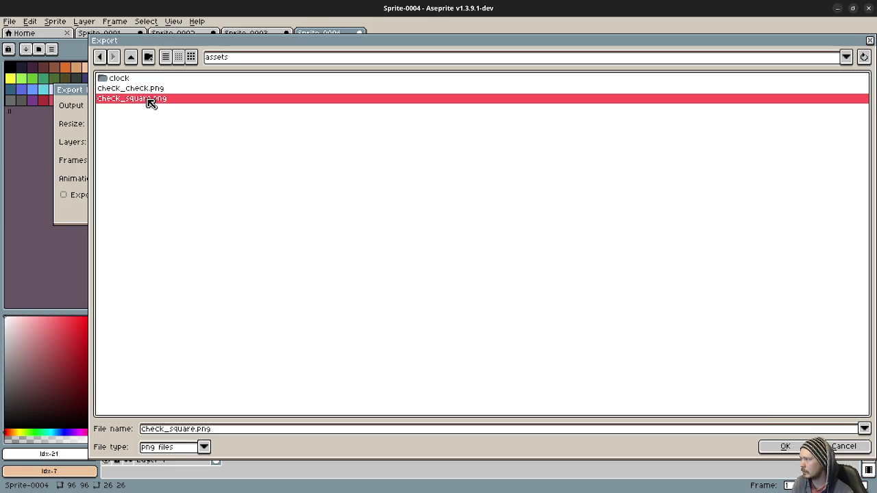
{"action": "left_click", "coordinate": [782, 446]}
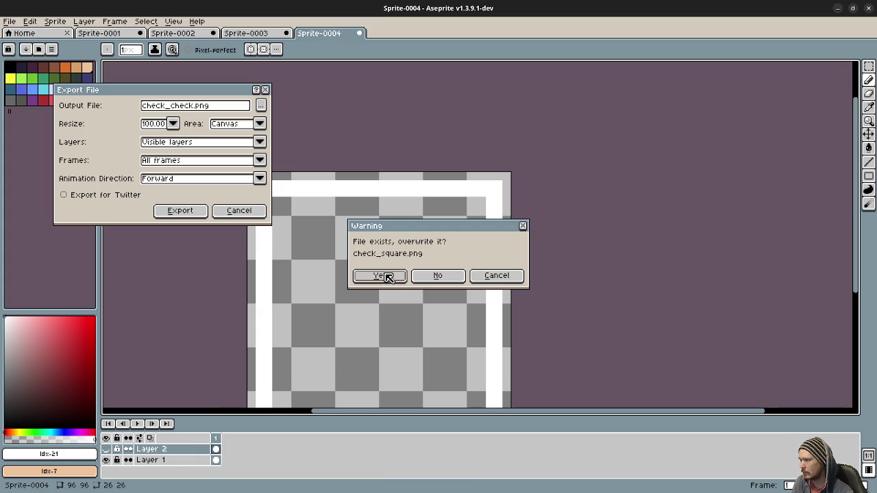
{"action": "left_click", "coordinate": [388, 277]}
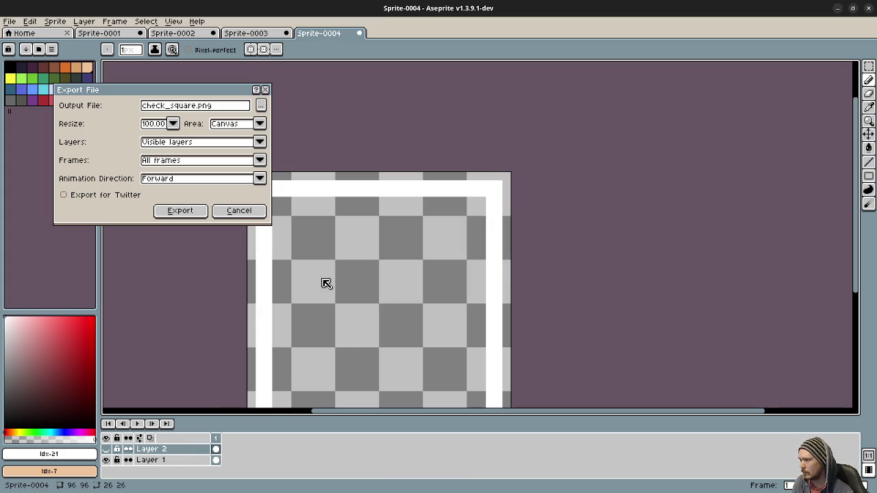
{"action": "left_click", "coordinate": [180, 213]}
{"action": "left_click", "coordinate": [423, 310]}
Show only the X layer, export it over check_check.png, and run the project in Godot
{"action": "left_click", "coordinate": [106, 449]}
{"action": "left_click", "coordinate": [106, 459]}
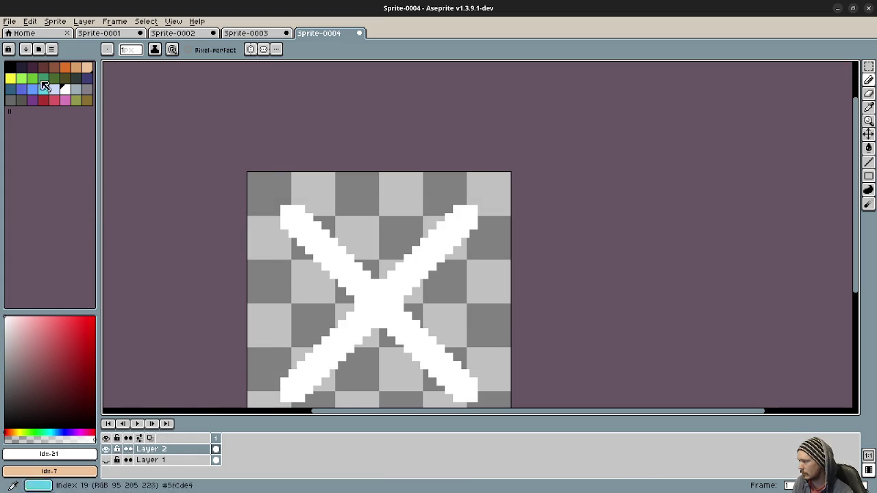
{"action": "left_click", "coordinate": [29, 23]}
{"action": "mouse_move", "coordinate": [10, 22]}
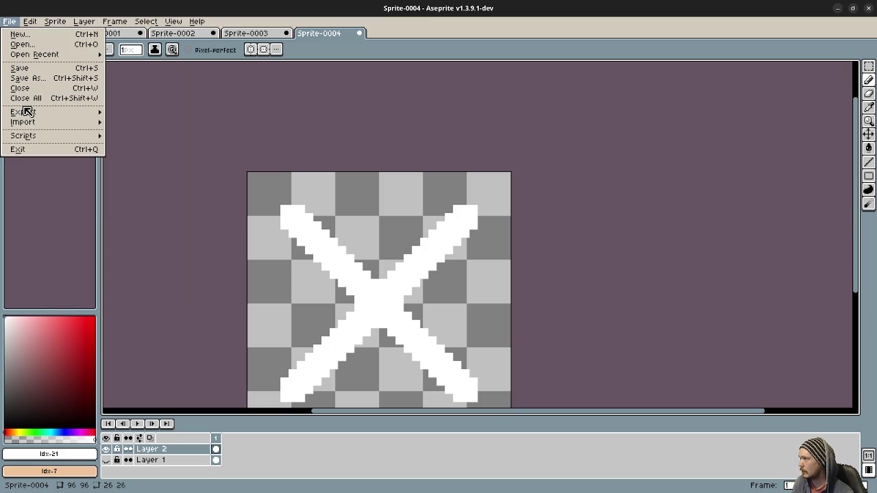
{"action": "mouse_move", "coordinate": [35, 119]}
{"action": "left_click", "coordinate": [185, 112]}
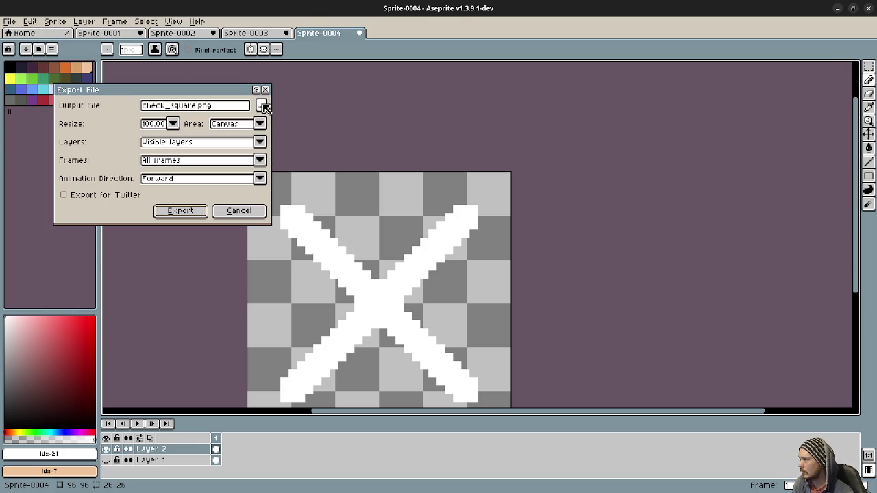
{"action": "left_click", "coordinate": [262, 106]}
{"action": "key", "text": "Down"}
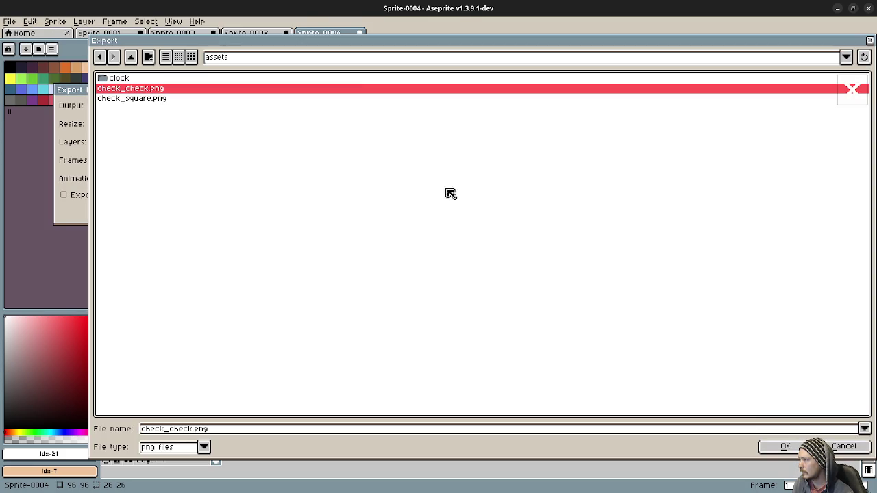
{"action": "left_click", "coordinate": [762, 446]}
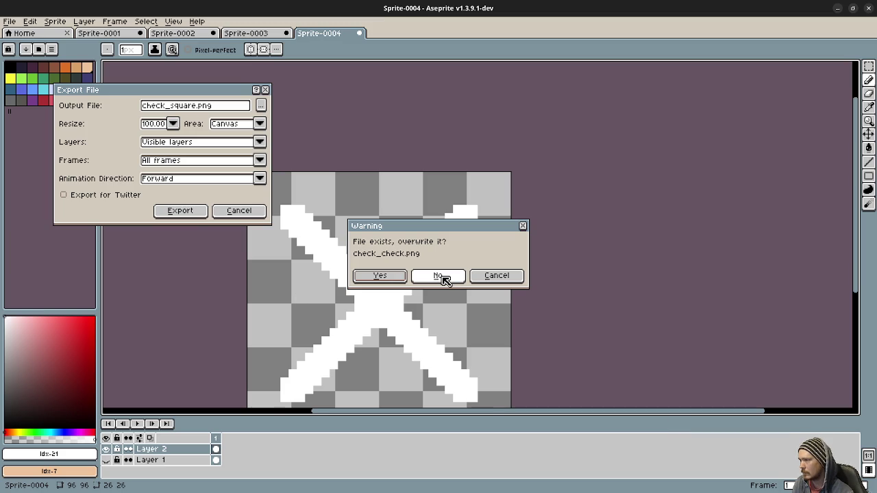
{"action": "left_click", "coordinate": [396, 281]}
{"action": "left_click", "coordinate": [191, 213]}
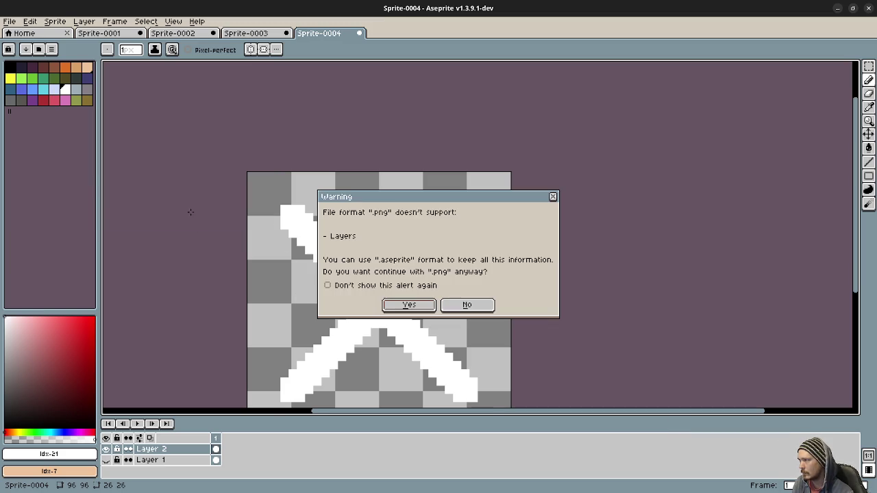
{"action": "left_click", "coordinate": [407, 305]}
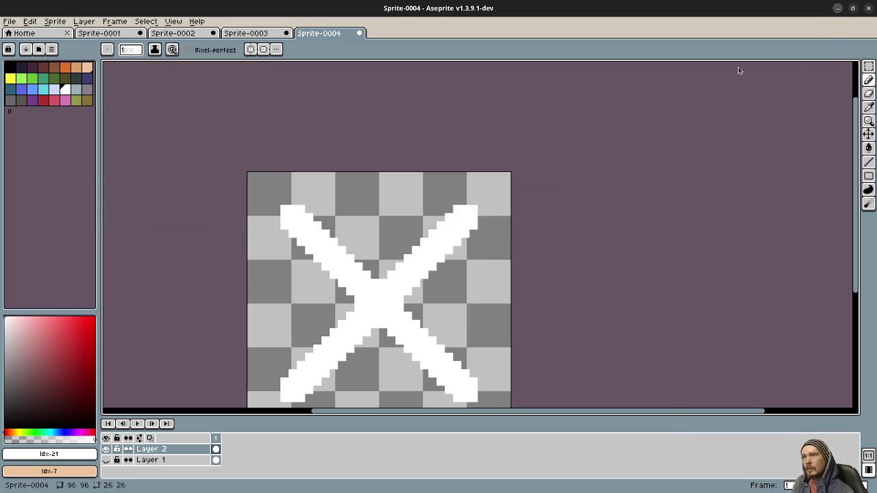
{"action": "key", "text": "alt+Tab"}
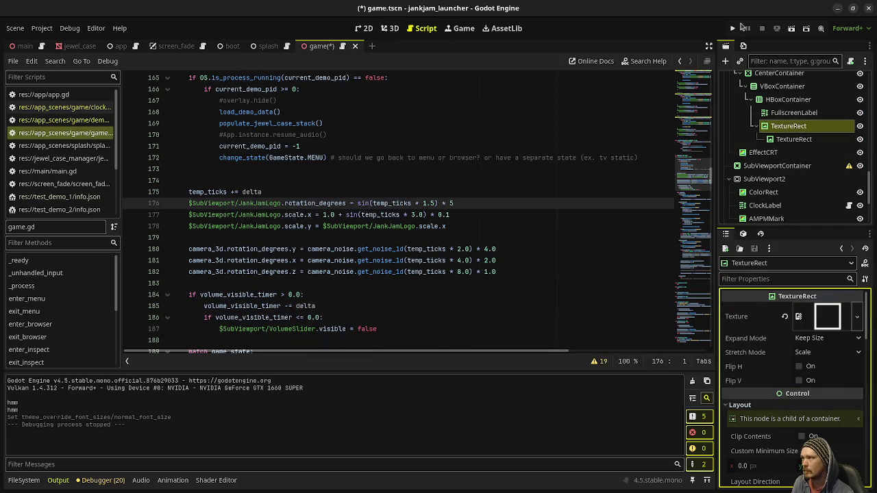
{"action": "left_click", "coordinate": [733, 28]}
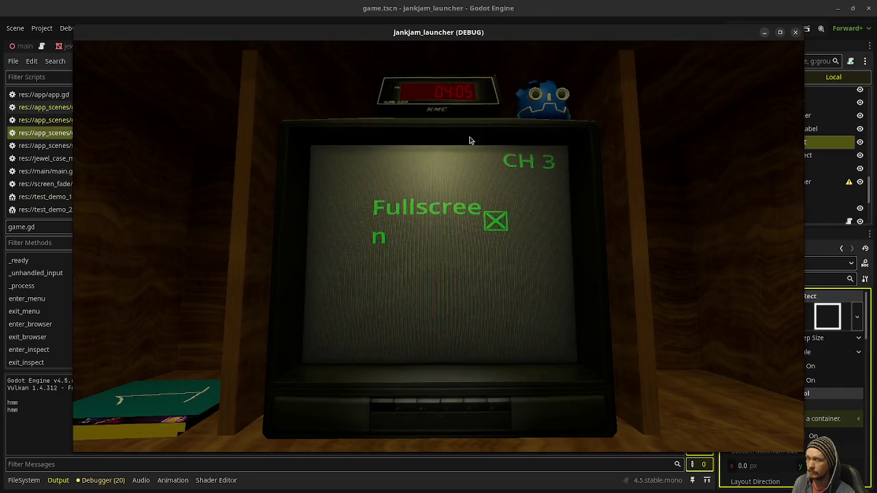
Move the game window slightly left and select the Menu node in the remote scene tree
{"action": "left_click_drag", "start_coordinate": [648, 34], "coordinate": [548, 43]}
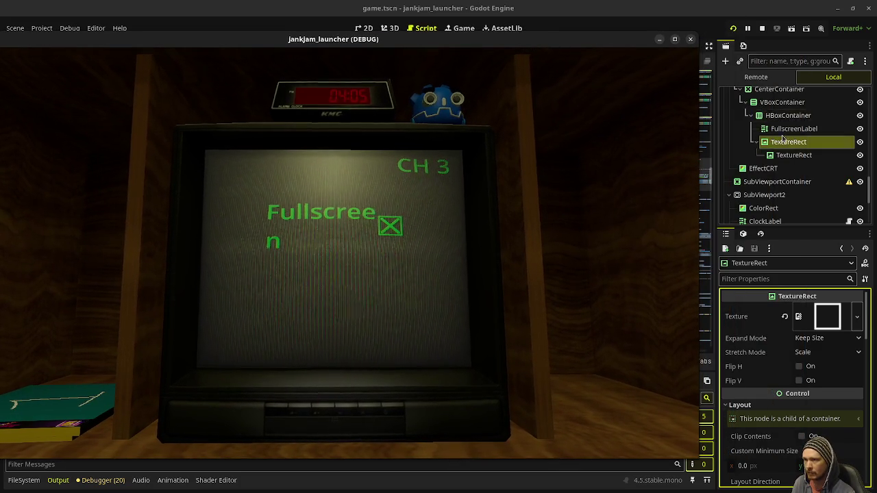
{"action": "scroll", "coordinate": [781, 137], "scroll_direction": "up", "scroll_amount": 2}
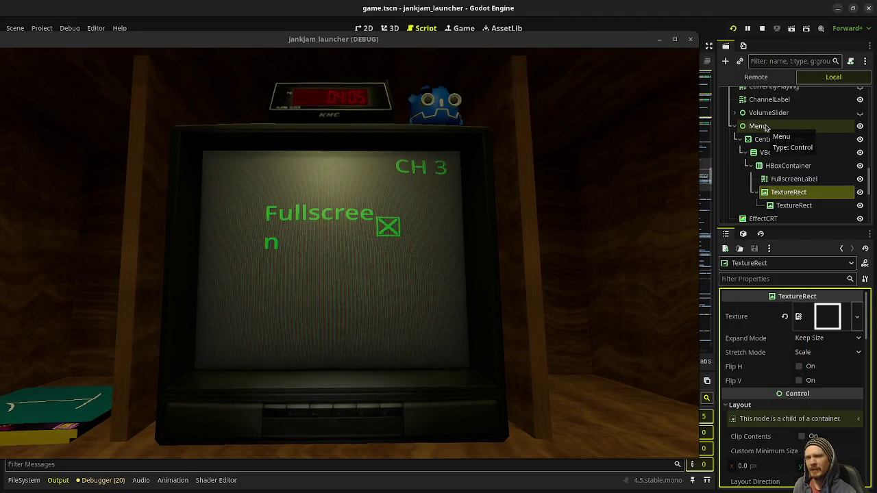
{"action": "scroll", "coordinate": [764, 137], "scroll_direction": "up", "scroll_amount": 1}
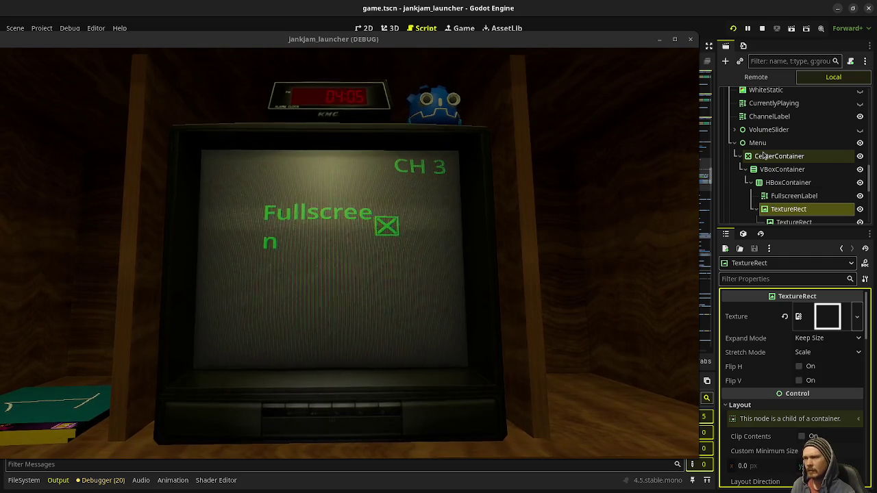
{"action": "left_click", "coordinate": [757, 143]}
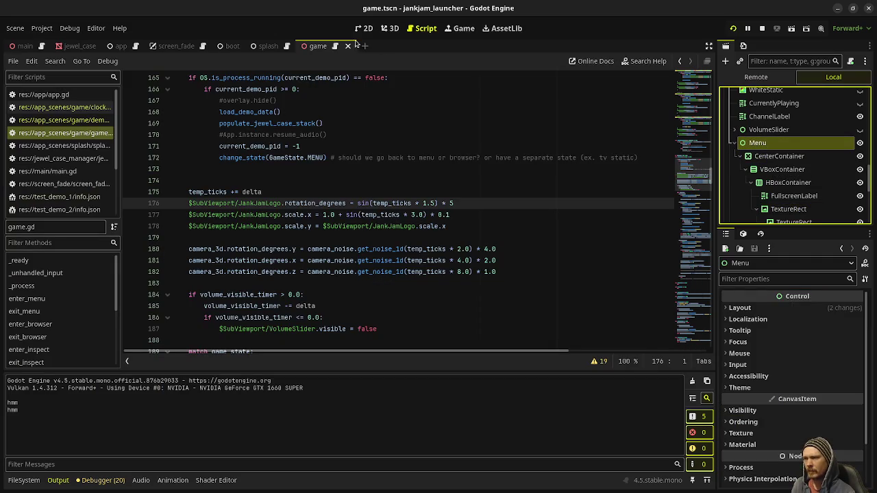
{"action": "left_click", "coordinate": [389, 29]}
Stop the running game and return to the 2D workspace for game.tscn
{"action": "left_click", "coordinate": [363, 29]}
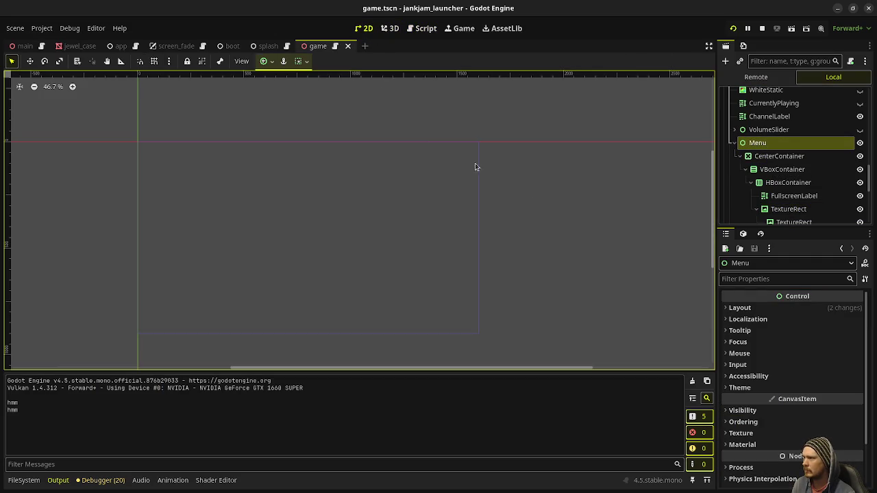
{"action": "scroll", "coordinate": [747, 144], "scroll_direction": "up", "scroll_amount": 3}
{"action": "mouse_move", "coordinate": [750, 129]}
{"action": "left_mouse_down"}
{"action": "mouse_move", "coordinate": [751, 200]}
{"action": "mouse_move", "coordinate": [761, 204]}
{"action": "left_mouse_up"}
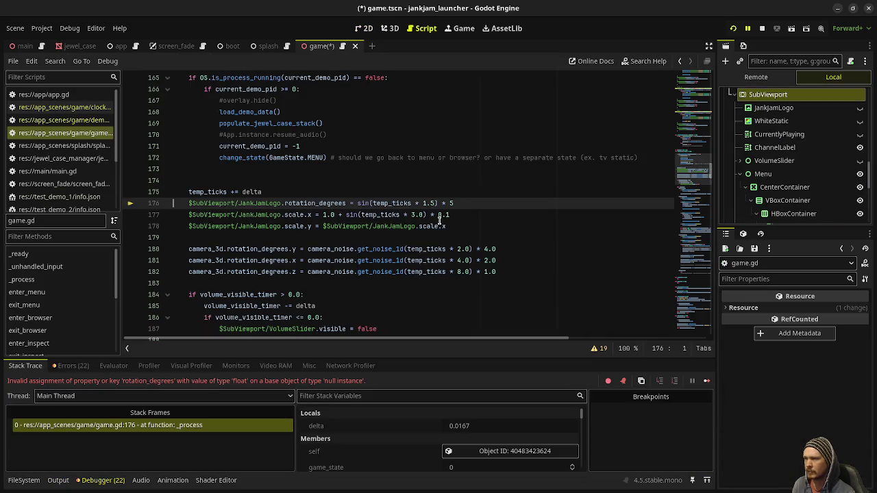
{"action": "left_click", "coordinate": [762, 30]}
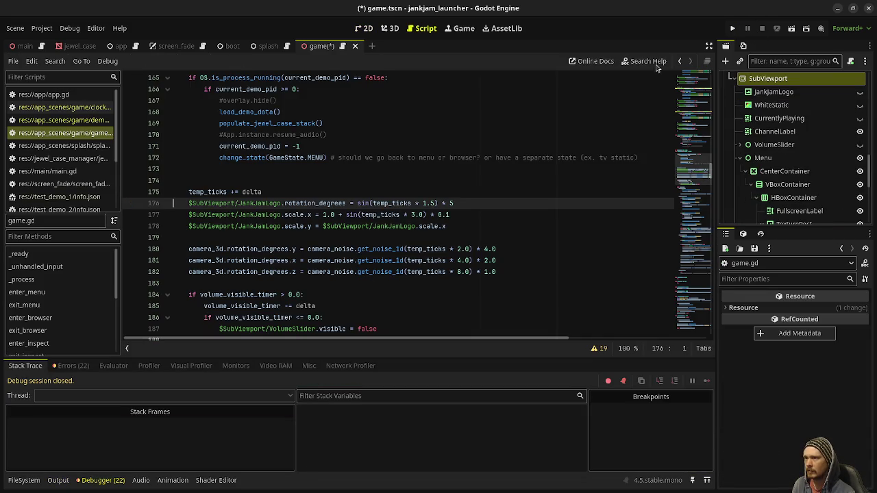
{"action": "left_click", "coordinate": [365, 32]}
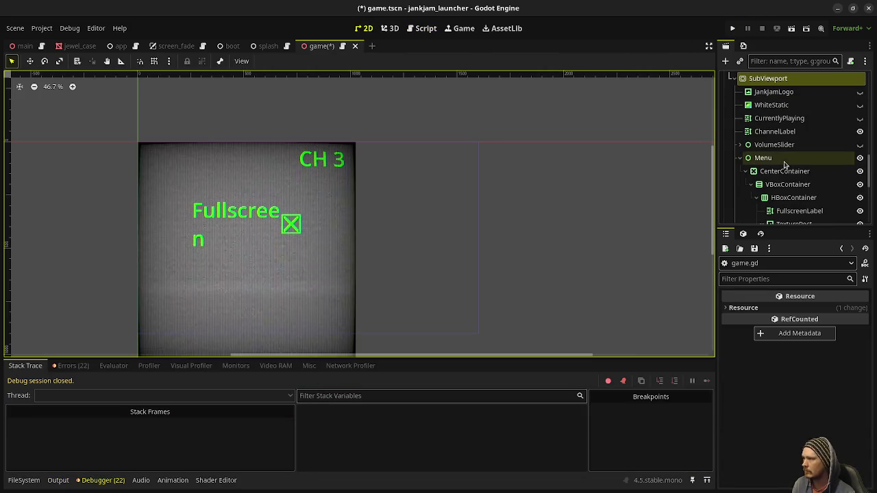
Inspect the Menu, CenterContainer, VBoxContainer and SubViewport nodes in the Scene dock
{"action": "left_click", "coordinate": [763, 159]}
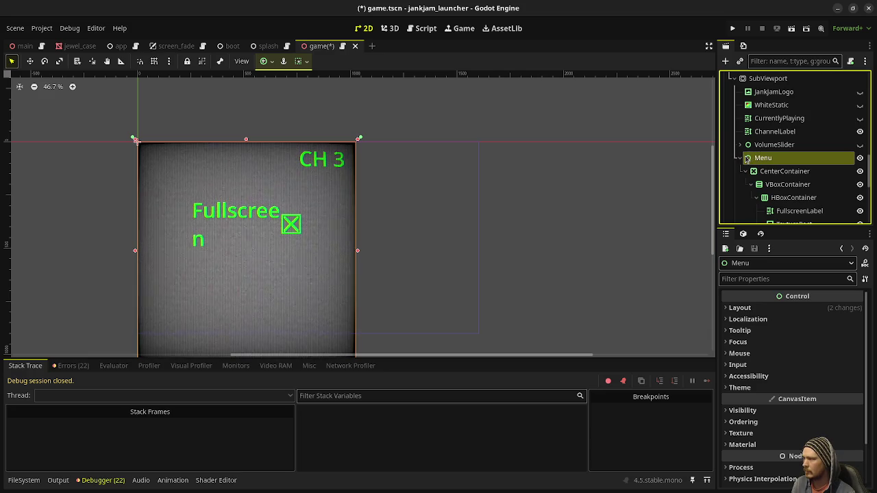
{"action": "left_click", "coordinate": [783, 171]}
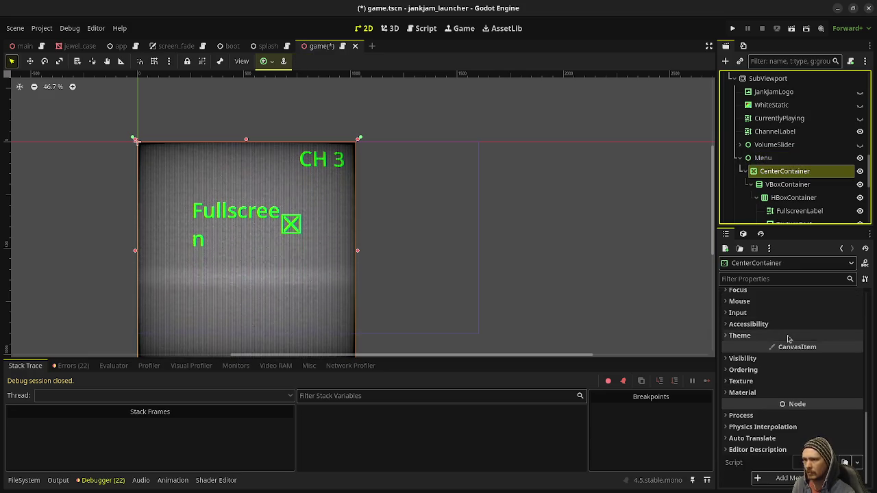
{"action": "scroll", "coordinate": [788, 338], "scroll_direction": "up", "scroll_amount": 5}
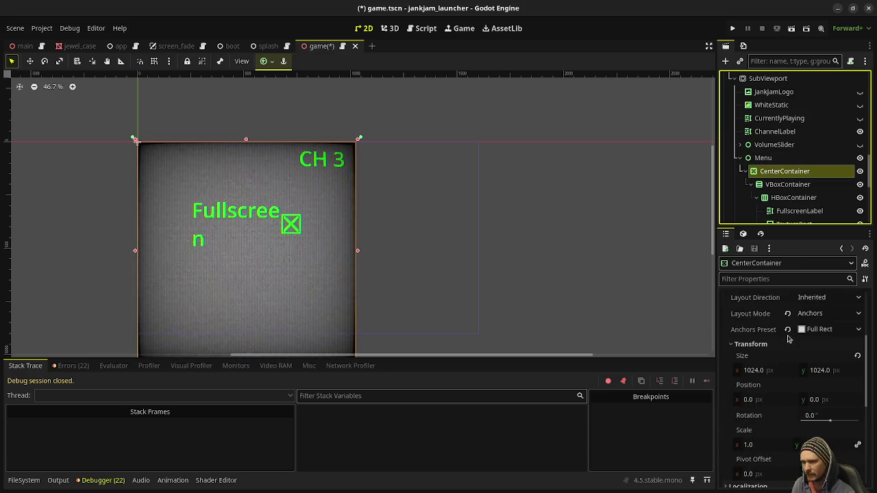
{"action": "scroll", "coordinate": [788, 339], "scroll_direction": "up", "scroll_amount": 2}
{"action": "scroll", "coordinate": [776, 332], "scroll_direction": "up", "scroll_amount": 3}
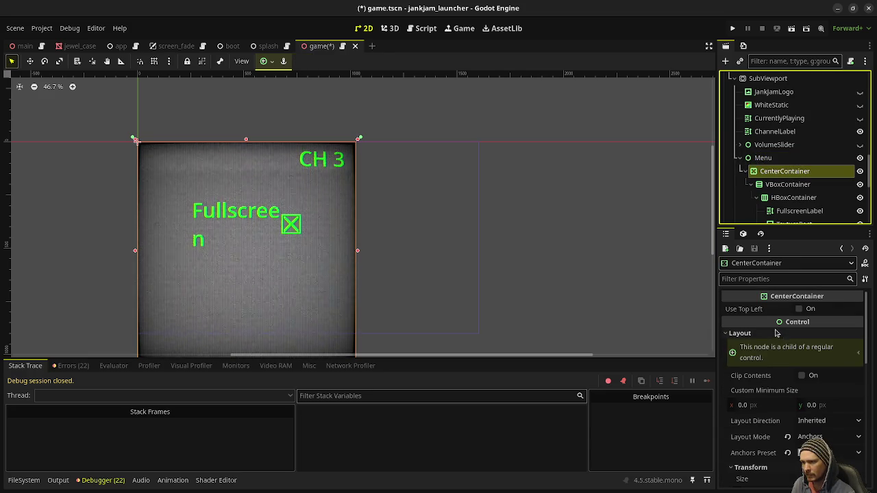
{"action": "left_click", "coordinate": [775, 184]}
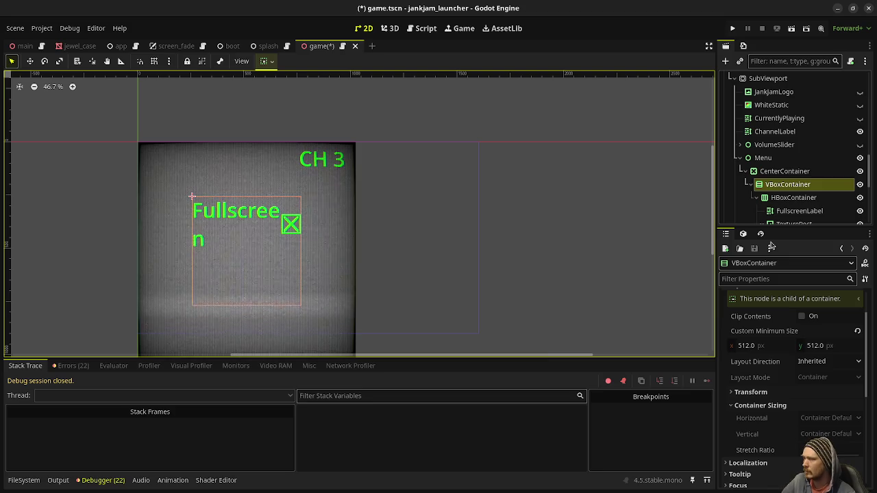
{"action": "scroll", "coordinate": [768, 152], "scroll_direction": "up", "scroll_amount": 2}
{"action": "left_click", "coordinate": [769, 135]}
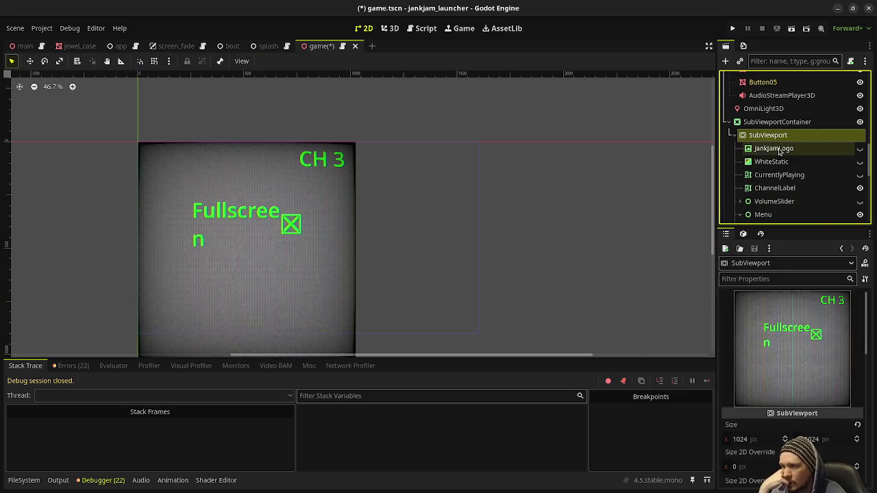
{"action": "scroll", "coordinate": [774, 148], "scroll_direction": "down", "scroll_amount": 4}
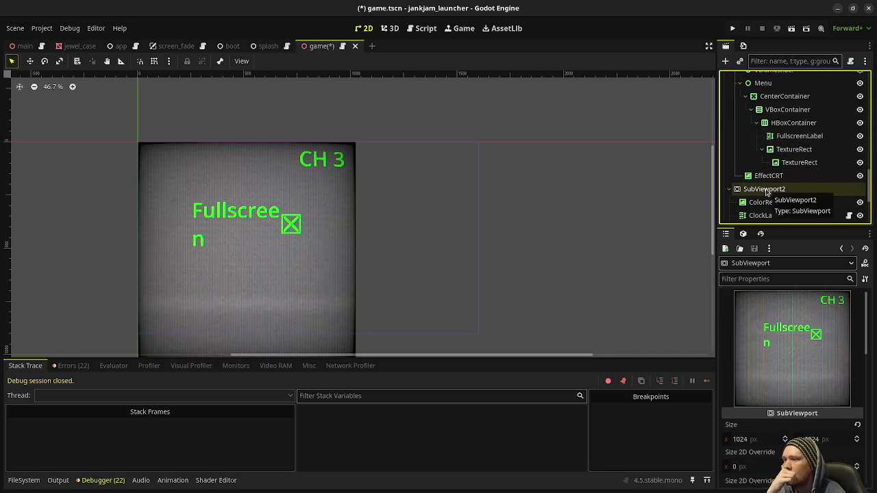
{"action": "scroll", "coordinate": [767, 185], "scroll_direction": "up", "scroll_amount": 3}
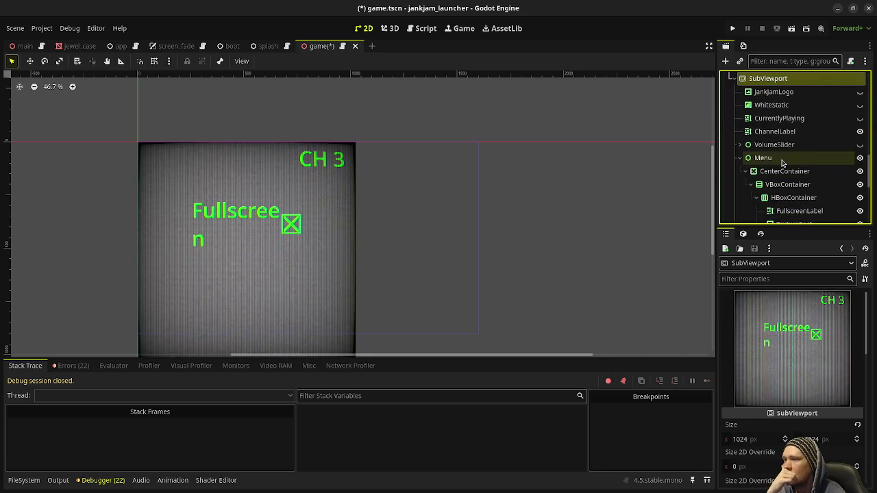
{"action": "left_click", "coordinate": [781, 162]}
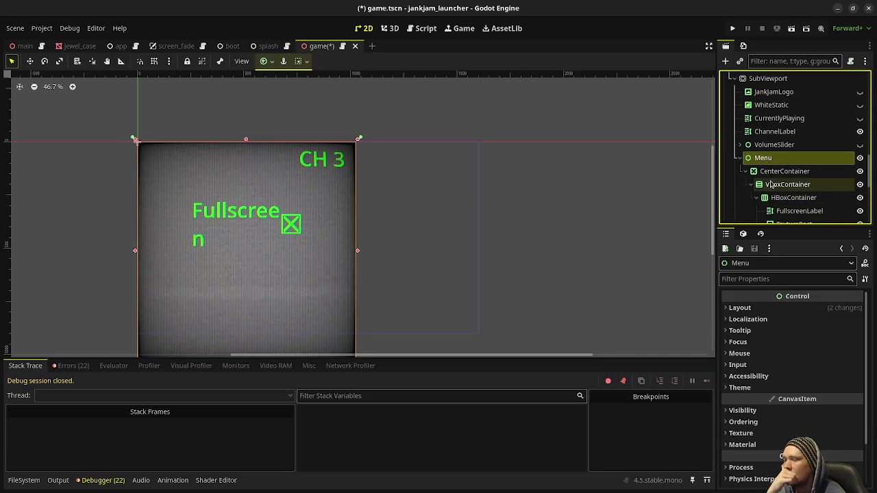
Try a 1024 px minimum width and height on the VBoxContainer, then undo both changes
{"action": "left_click", "coordinate": [788, 184]}
{"action": "left_click", "coordinate": [760, 346]}
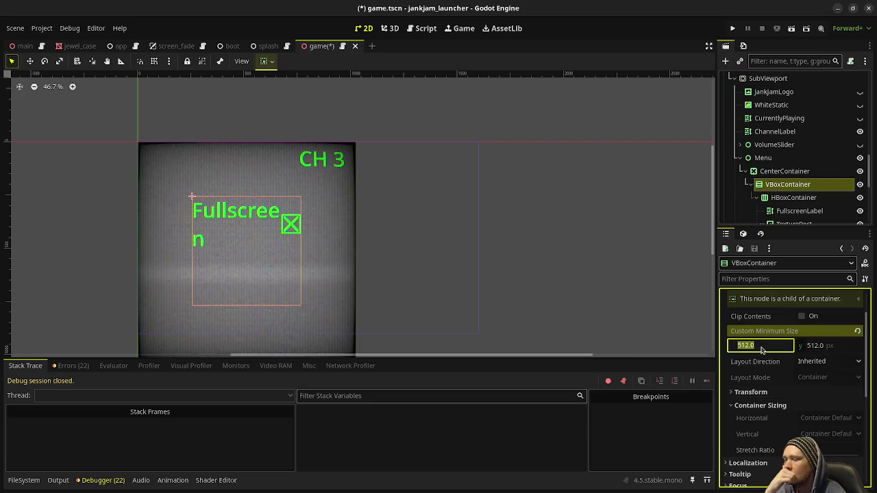
{"action": "type", "text": "1024"}
{"action": "key", "text": "Return"}
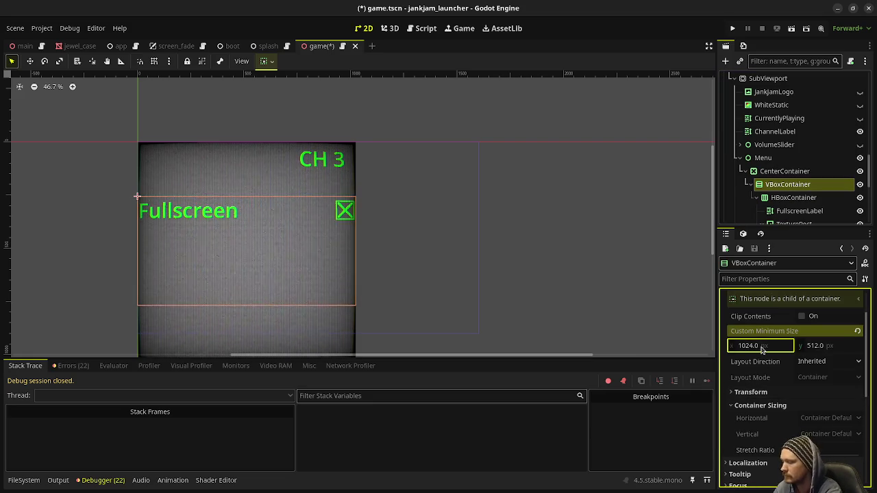
{"action": "left_click", "coordinate": [817, 346]}
{"action": "type", "text": "1024"}
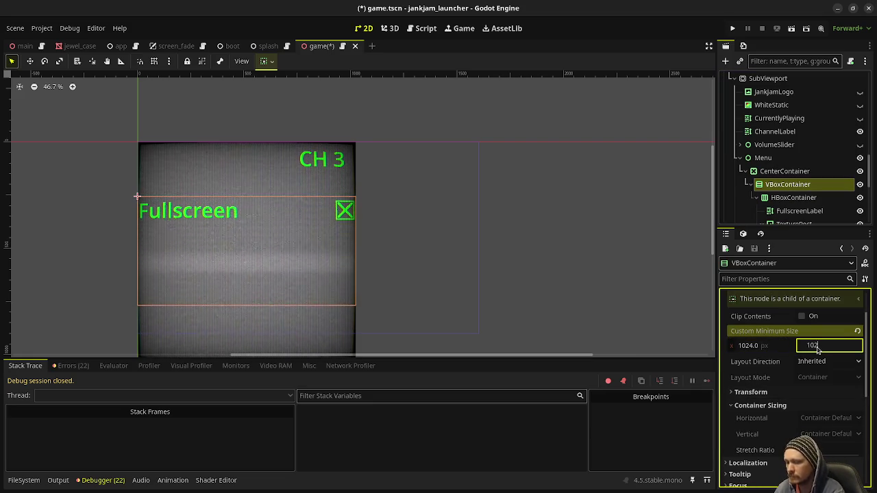
{"action": "key", "text": "Return"}
{"action": "left_click", "coordinate": [568, 231]}
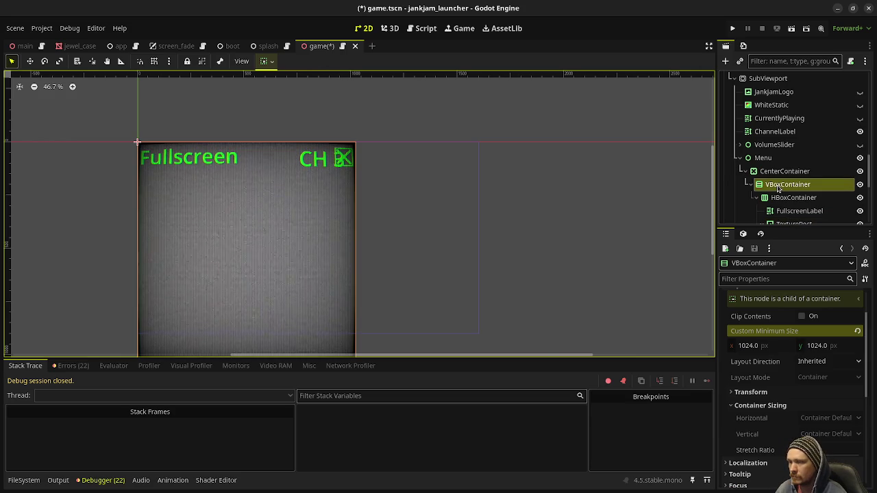
{"action": "key", "text": "ctrl+z"}
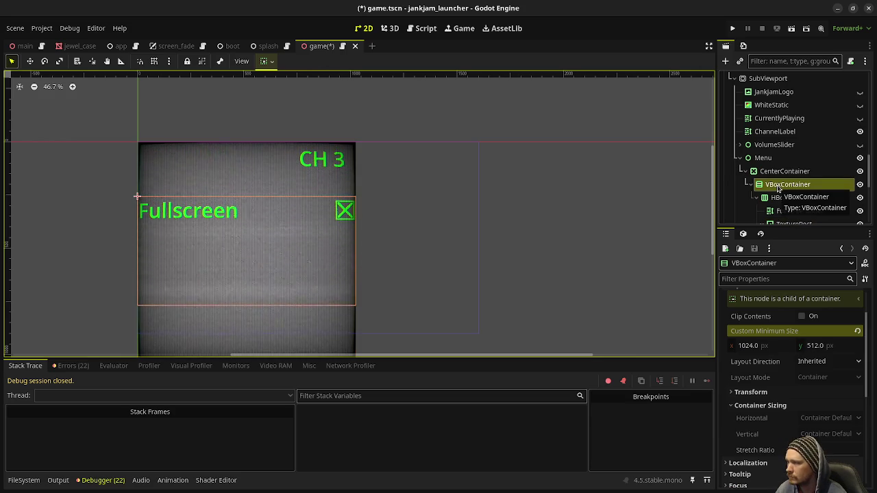
{"action": "key", "text": "ctrl+z"}
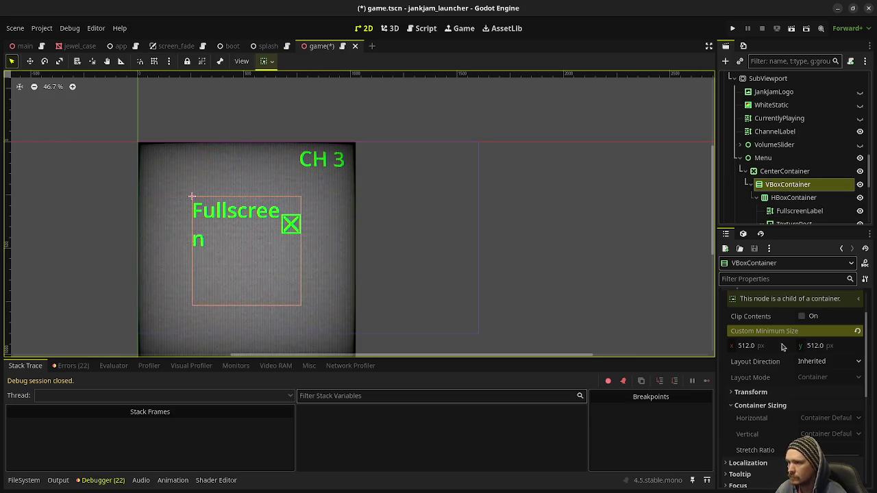
Set the VBoxContainer's Custom Minimum Size width to 600 px
{"action": "left_click", "coordinate": [759, 347]}
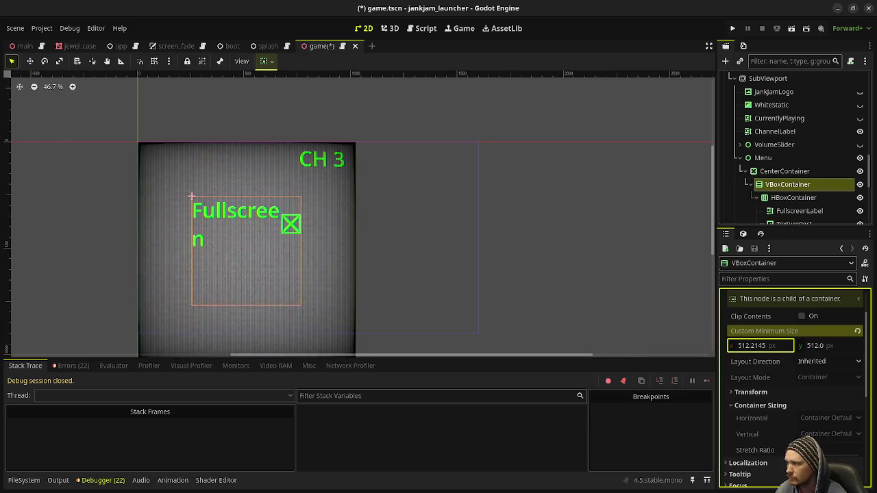
{"action": "key", "text": "ctrl+a"}
{"action": "type", "text": "600"}
{"action": "key", "text": "Return"}
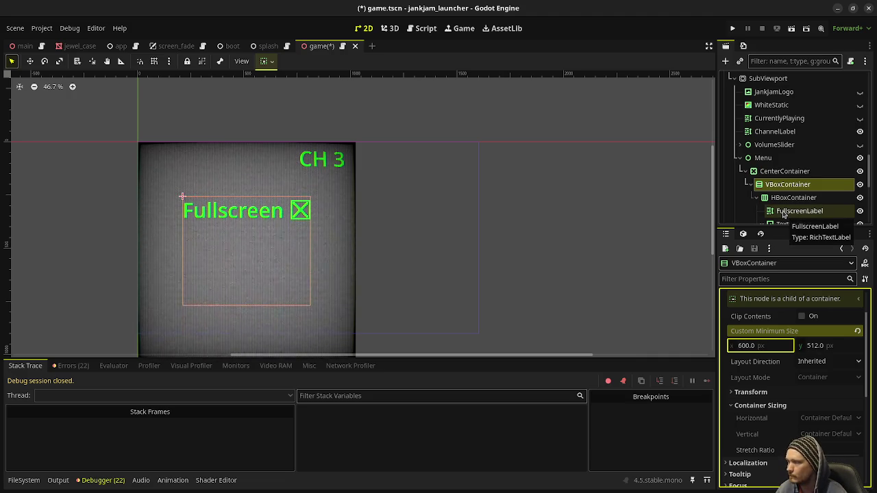
{"action": "left_click", "coordinate": [778, 173]}
Add a RichTextLabel child under the CenterContainer using the 'richtx' search
{"action": "key", "text": "ctrl+a"}
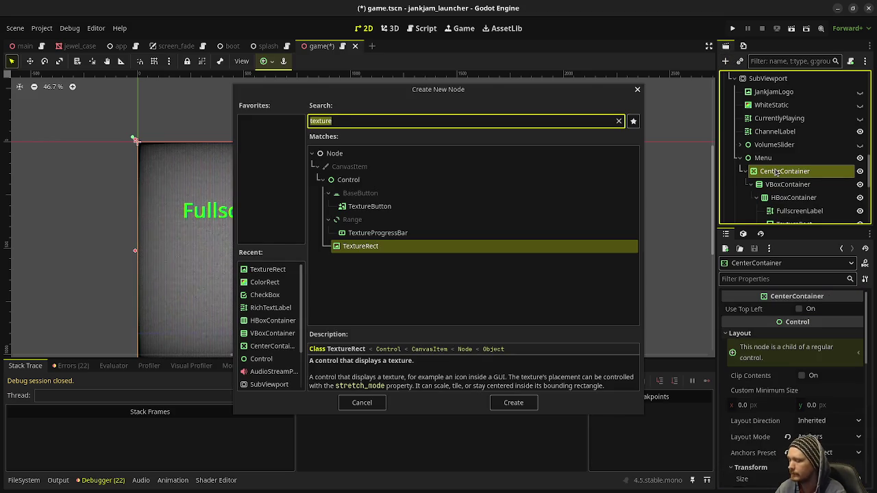
{"action": "type", "text": "richtx"}
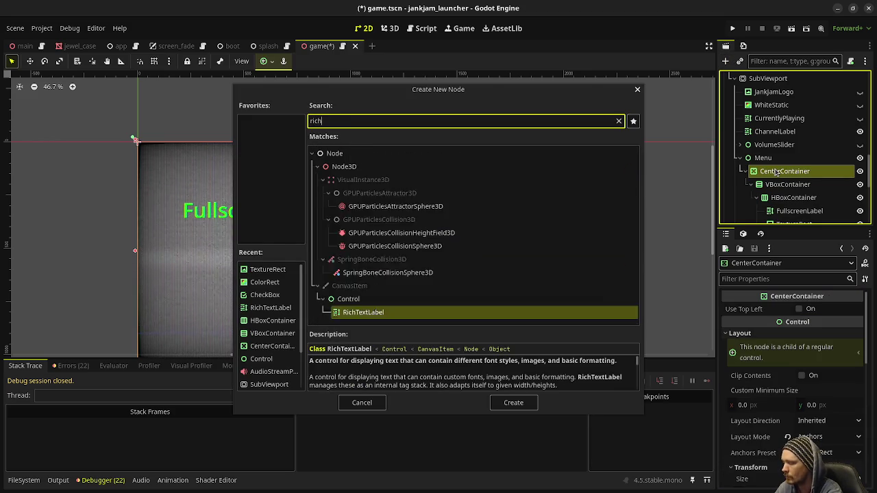
{"action": "key", "text": "Return"}
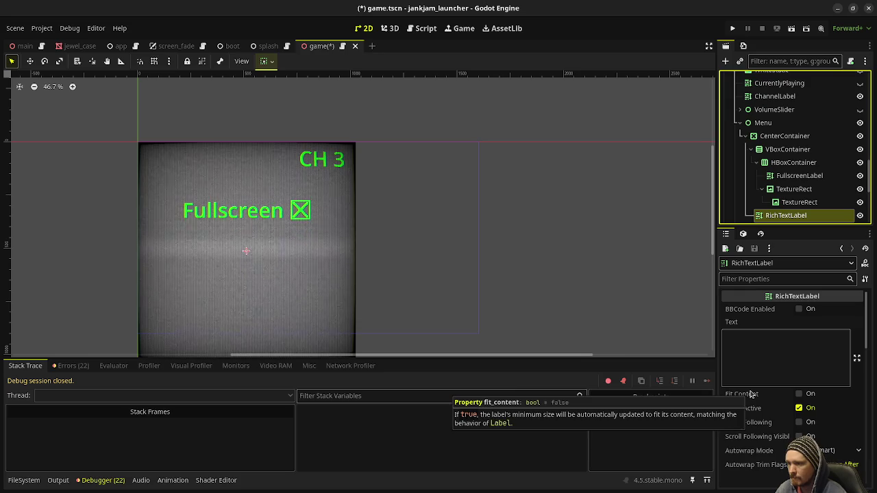
{"action": "left_click", "coordinate": [787, 350]}
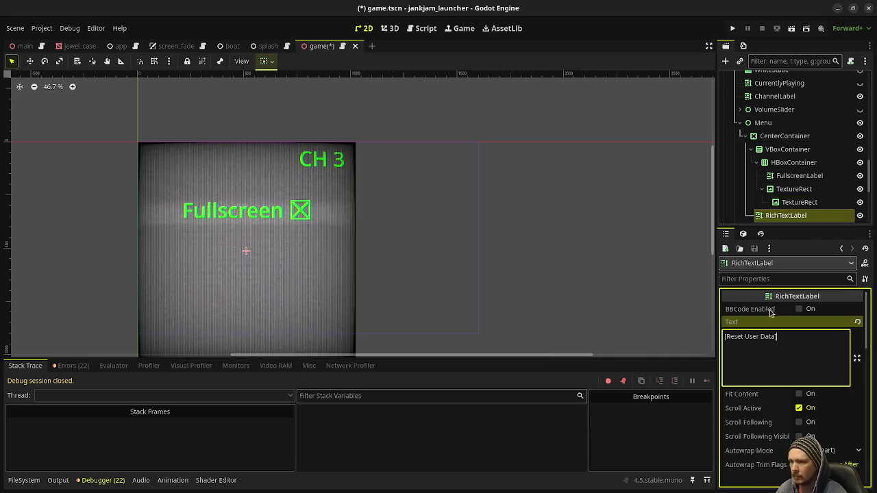
{"action": "type", "text": "[Reset User Data]"}
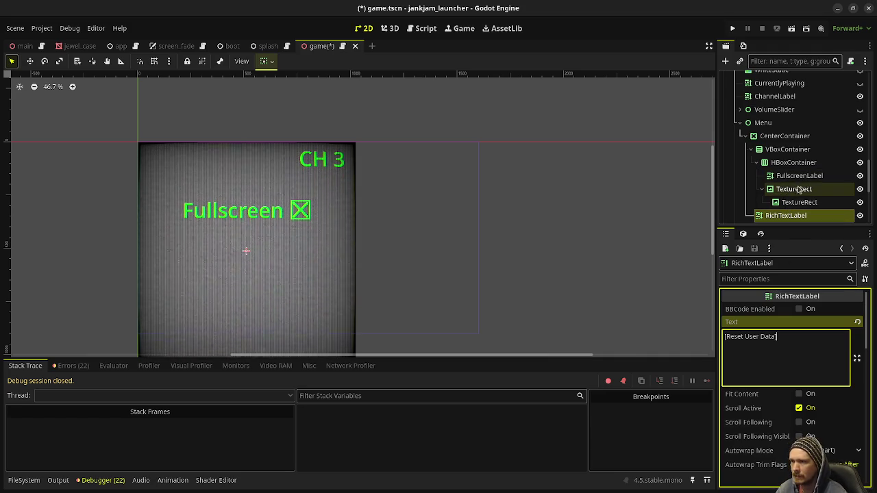
Delete the RichTextLabel and duplicate FullscreenLabel as FullscreenLabel2, moving it up the tree
{"action": "right_click", "coordinate": [781, 215]}
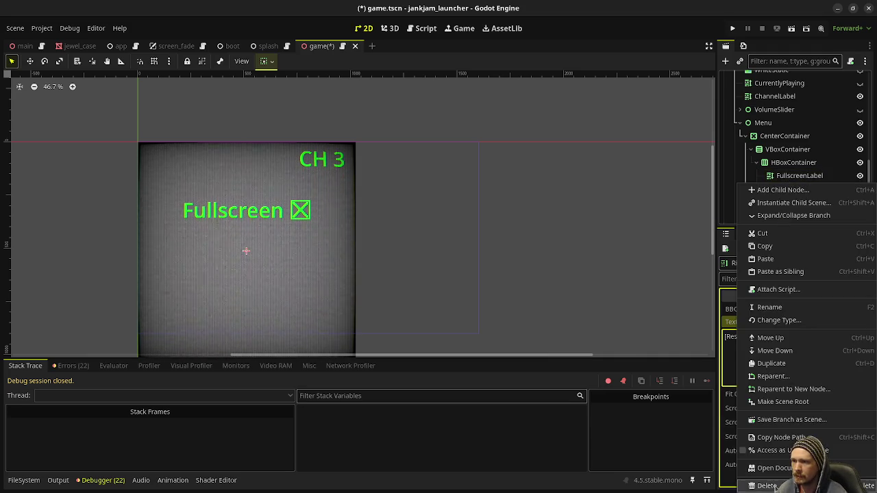
{"action": "left_click", "coordinate": [760, 484]}
{"action": "left_click", "coordinate": [470, 263]}
{"action": "right_click", "coordinate": [740, 176]}
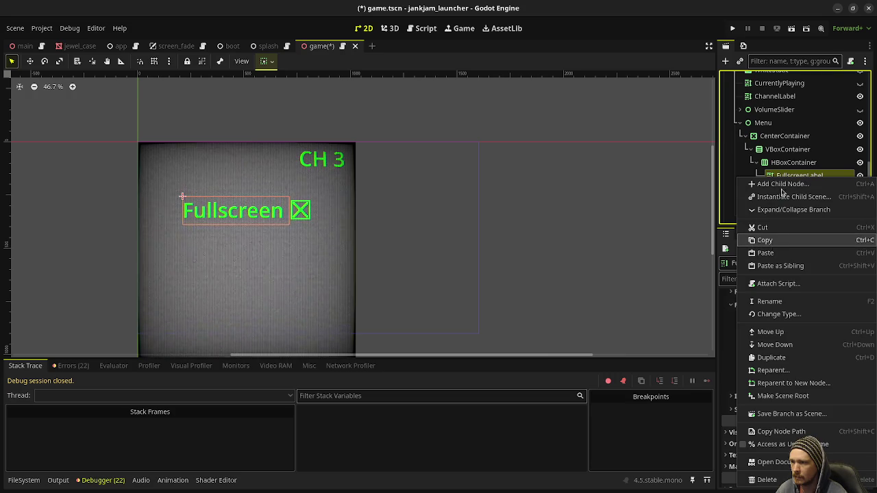
{"action": "key", "text": "Escape"}
{"action": "key", "text": "ctrl+d"}
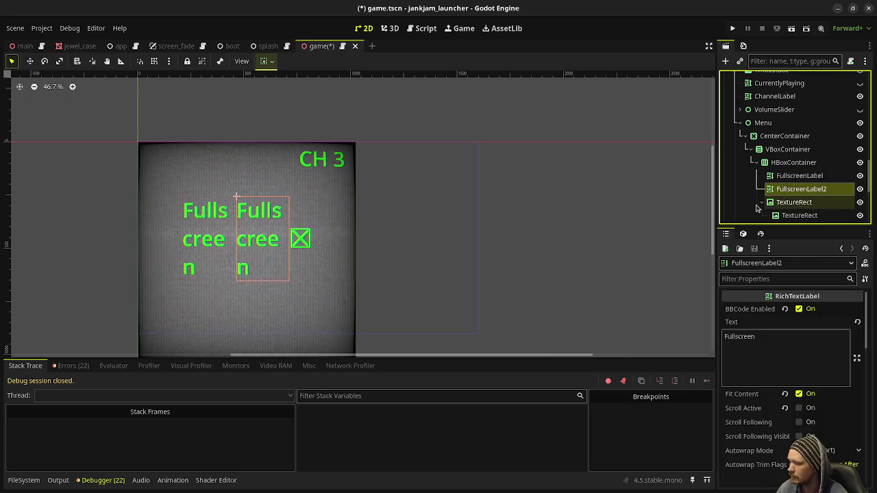
{"action": "left_click_drag", "start_coordinate": [788, 162], "coordinate": [787, 141]}
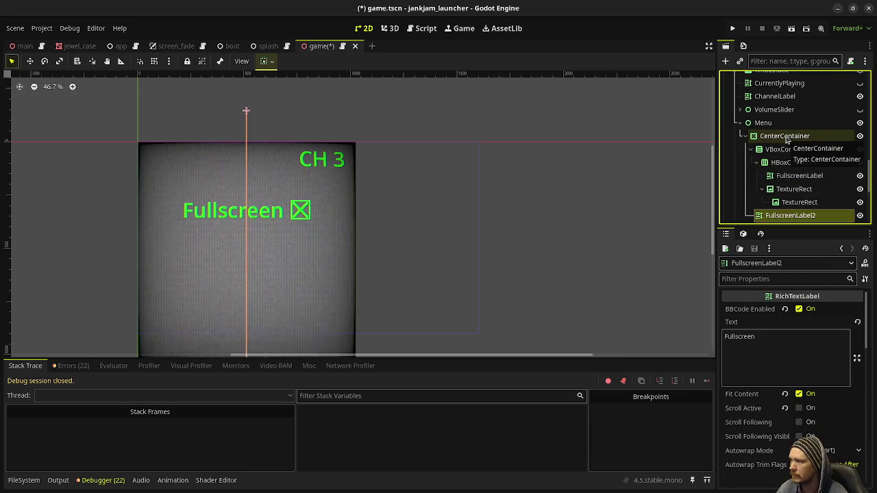
Reposition FullscreenLabel2 among the menu rows and rename it ResetUserData
{"action": "double_click", "coordinate": [776, 215]}
{"action": "key", "text": "BackSpace"}
{"action": "key", "text": "Return"}
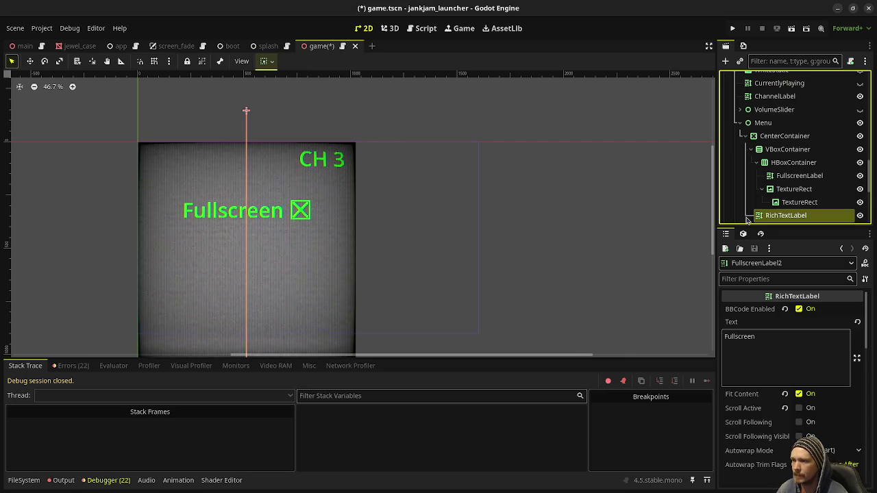
{"action": "mouse_move", "coordinate": [760, 218]}
{"action": "left_mouse_down"}
{"action": "mouse_move", "coordinate": [788, 158]}
{"action": "mouse_move", "coordinate": [766, 163]}
{"action": "left_mouse_up"}
{"action": "type", "text": "ResetUse"}
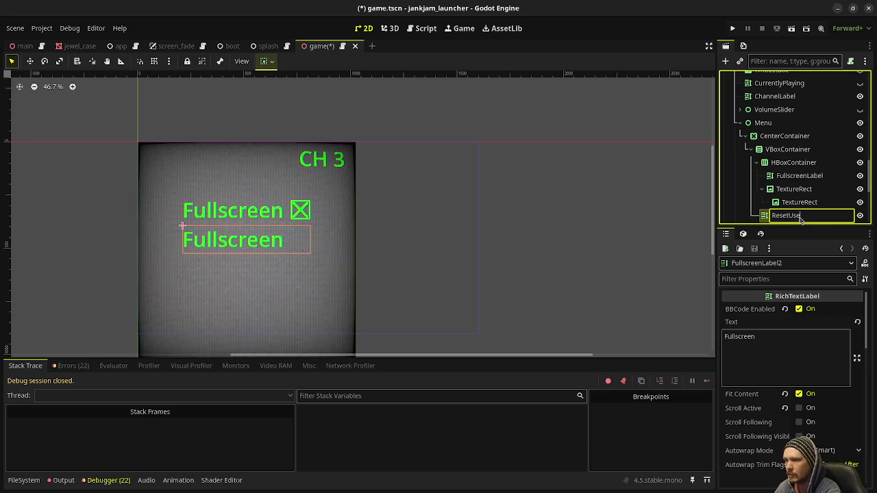
{"action": "type", "text": "rDat"}
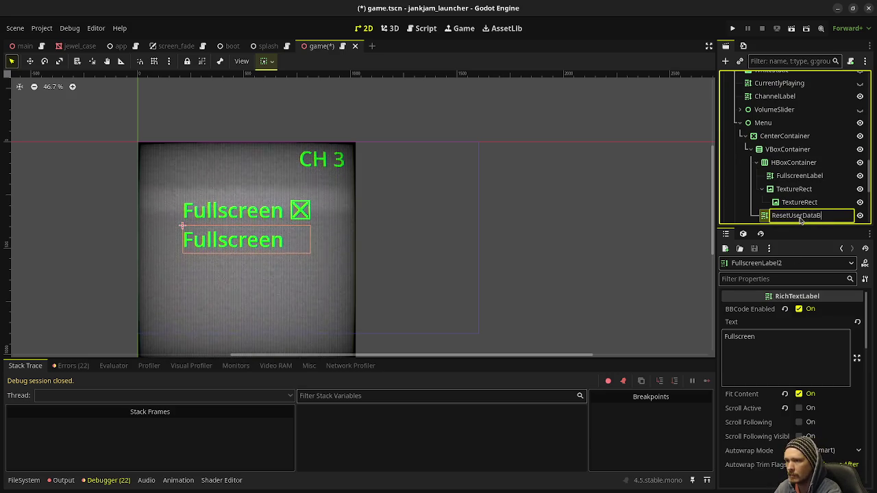
{"action": "key", "text": "Return"}
{"action": "double_click", "coordinate": [800, 217]}
{"action": "type", "text": "a"}
{"action": "key", "text": "Return"}
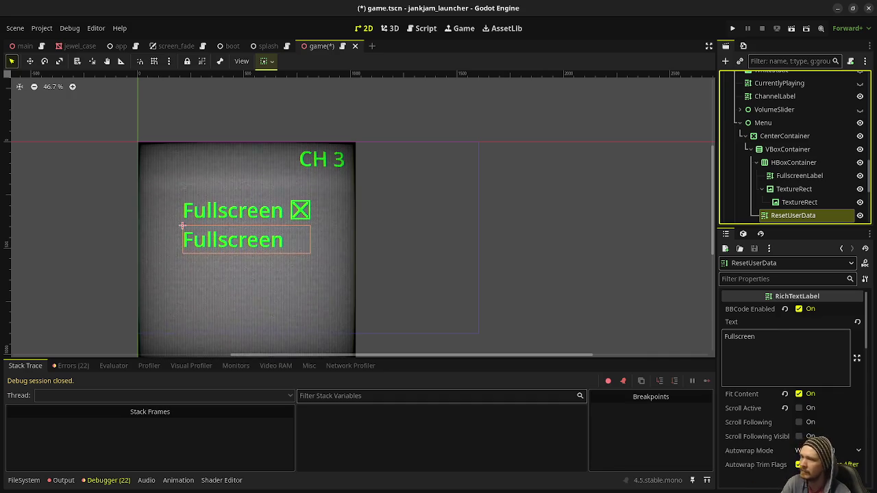
{"action": "left_click", "coordinate": [760, 345]}
{"action": "key", "text": "ctrl+a"}
Set the label's text to [Reset User Data] with a 70 px Normal Font Size override
{"action": "type", "text": "[Re"}
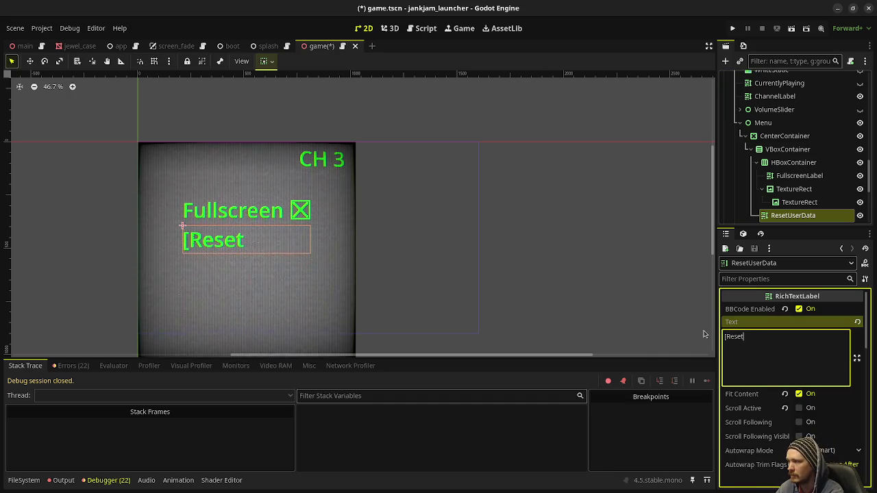
{"action": "type", "text": "]"}
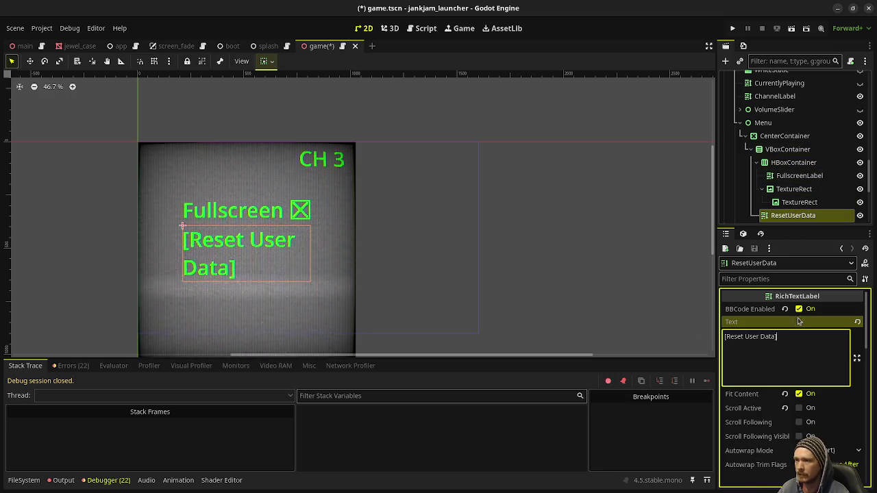
{"action": "scroll", "coordinate": [783, 386], "scroll_direction": "down", "scroll_amount": 10}
{"action": "scroll", "coordinate": [783, 386], "scroll_direction": "down", "scroll_amount": 2}
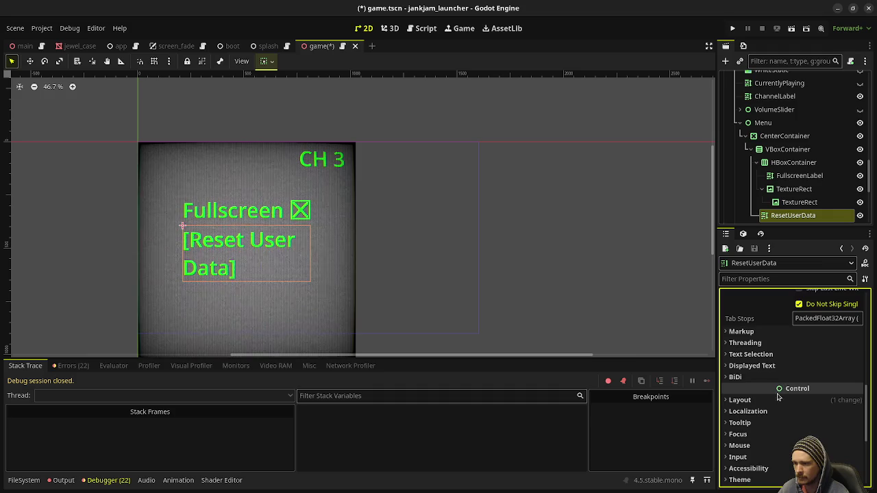
{"action": "left_click", "coordinate": [775, 398]}
{"action": "left_click", "coordinate": [776, 399]}
{"action": "scroll", "coordinate": [767, 392], "scroll_direction": "down", "scroll_amount": 5}
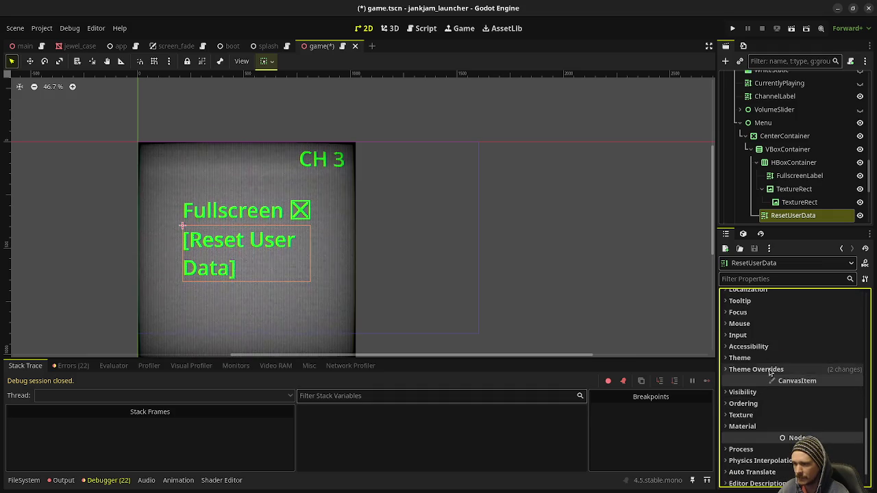
{"action": "left_click", "coordinate": [769, 370]}
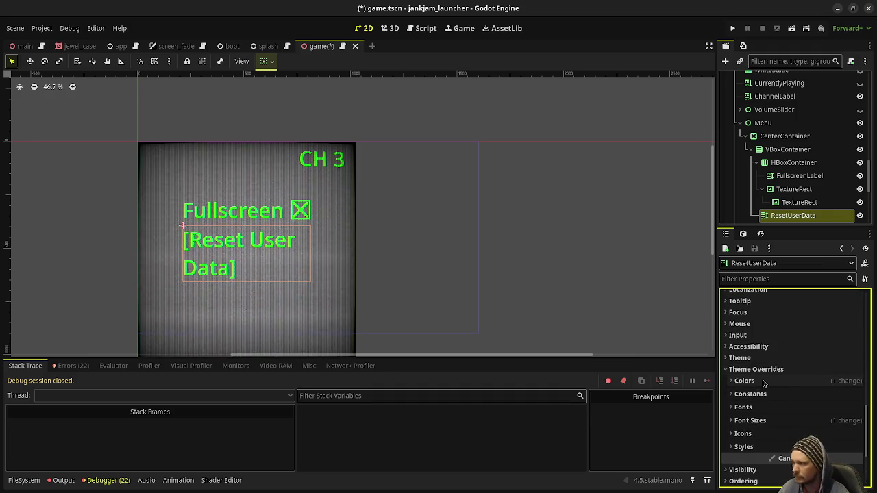
{"action": "left_click", "coordinate": [762, 420]}
{"action": "scroll", "coordinate": [826, 417], "scroll_direction": "down", "scroll_amount": 1}
{"action": "type", "text": "64"}
{"action": "key", "text": "Return"}
{"action": "left_click", "coordinate": [829, 409]}
{"action": "type", "text": "70"}
{"action": "key", "text": "Return"}
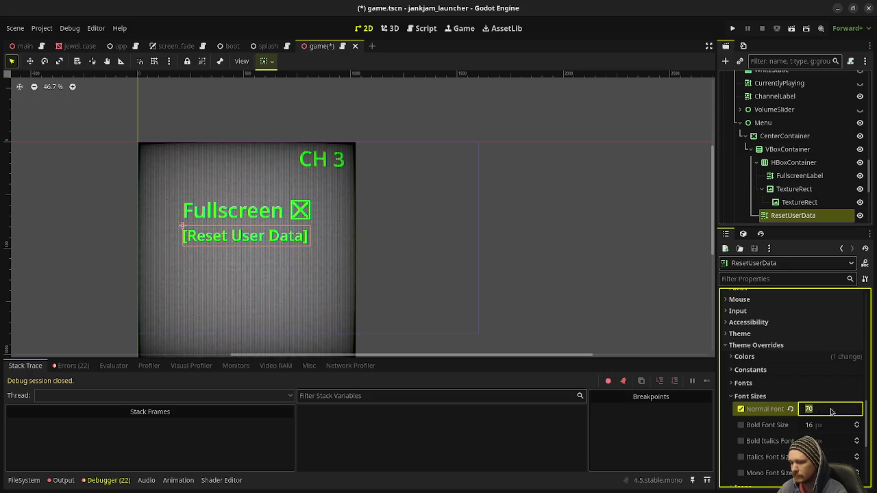
{"action": "key", "text": "Return"}
{"action": "key", "text": "ctrl+z"}
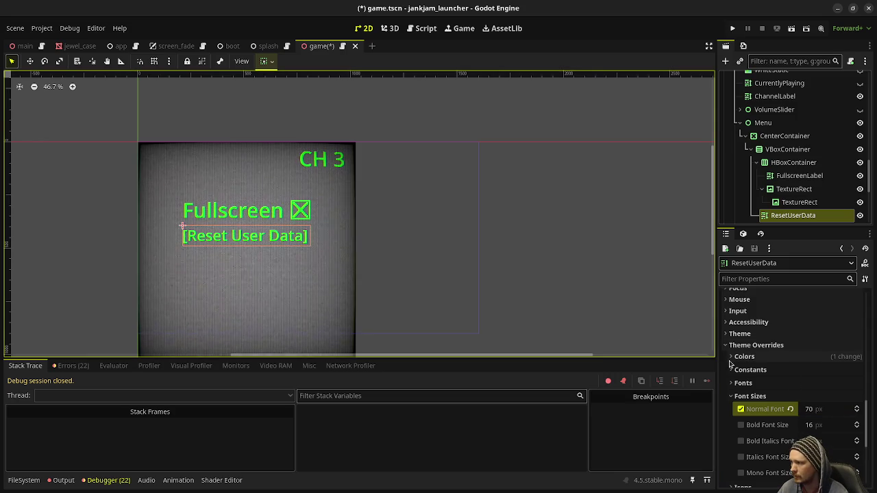
Set the ResetUserData label's Horizontal Alignment to Center
{"action": "scroll", "coordinate": [781, 350], "scroll_direction": "up", "scroll_amount": 10}
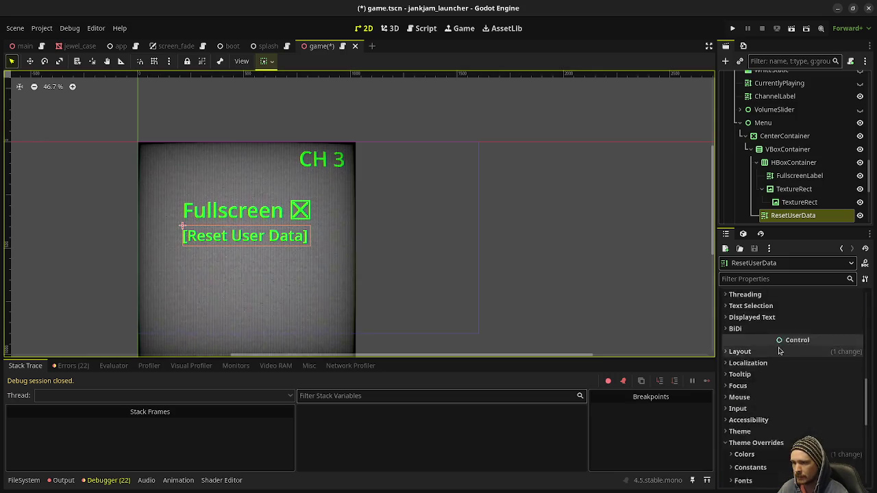
{"action": "scroll", "coordinate": [799, 384], "scroll_direction": "up", "scroll_amount": 3}
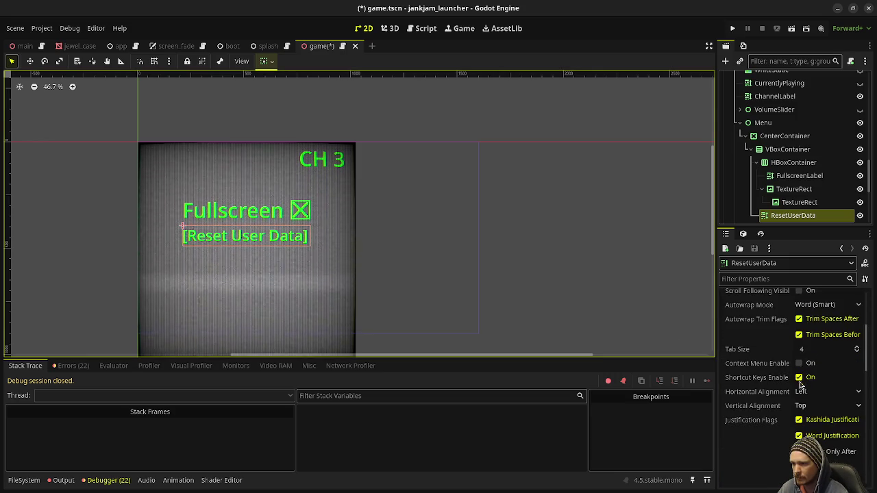
{"action": "left_click", "coordinate": [804, 391]}
{"action": "left_click", "coordinate": [811, 421]}
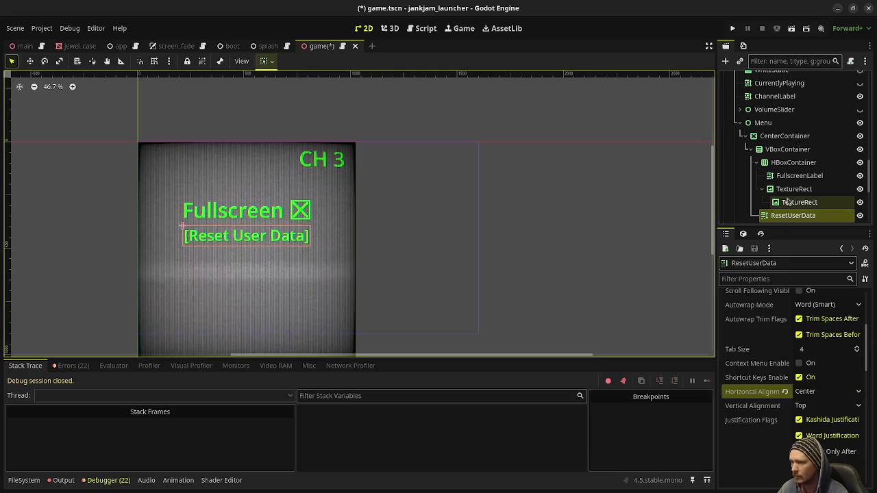
{"action": "scroll", "coordinate": [766, 412], "scroll_direction": "down", "scroll_amount": 10}
{"action": "scroll", "coordinate": [766, 411], "scroll_direction": "up", "scroll_amount": 5}
Set the FullscreenLabel's Normal Font Size override to 70 px
{"action": "left_click", "coordinate": [790, 175]}
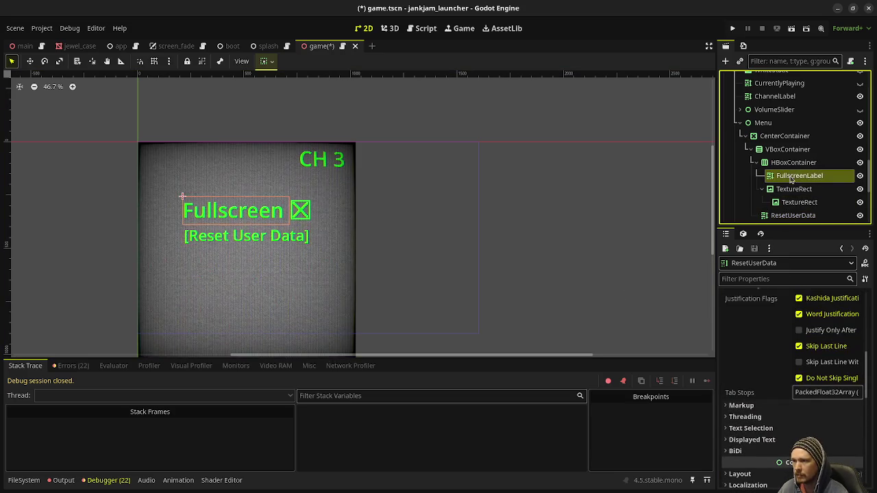
{"action": "scroll", "coordinate": [781, 342], "scroll_direction": "down", "scroll_amount": 3}
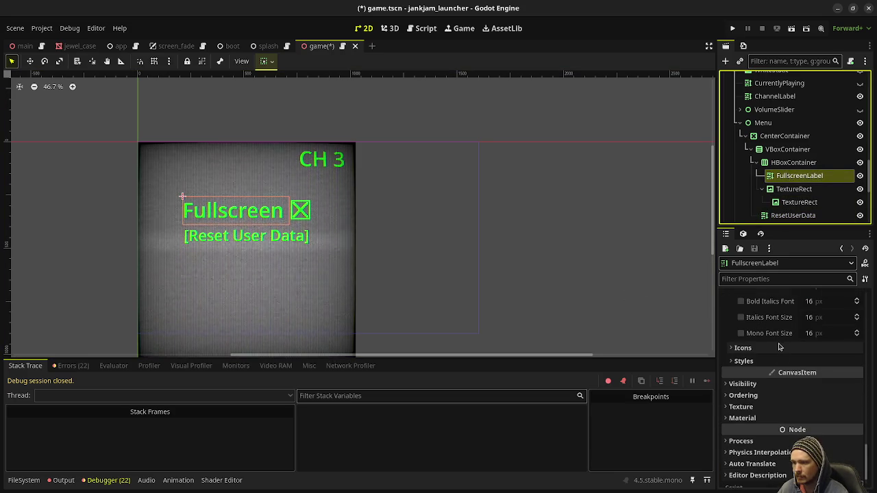
{"action": "scroll", "coordinate": [781, 343], "scroll_direction": "up", "scroll_amount": 2}
{"action": "left_click", "coordinate": [825, 320]}
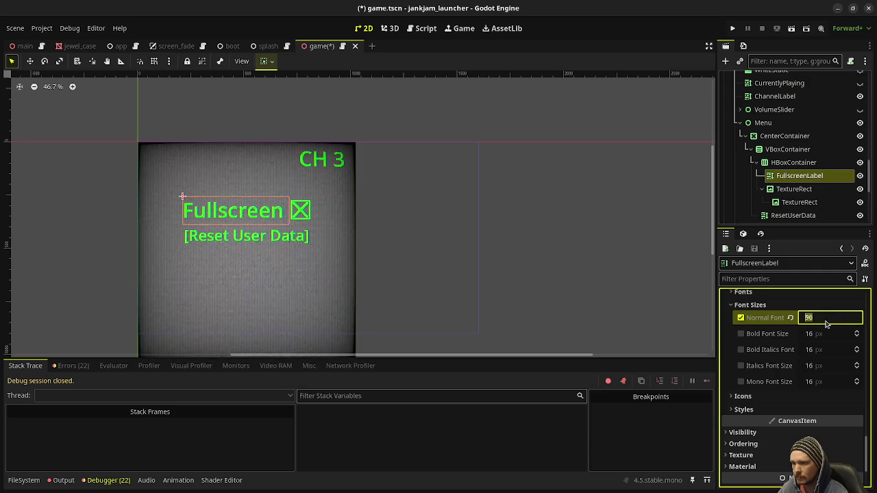
{"action": "type", "text": "70"}
{"action": "key", "text": "Return"}
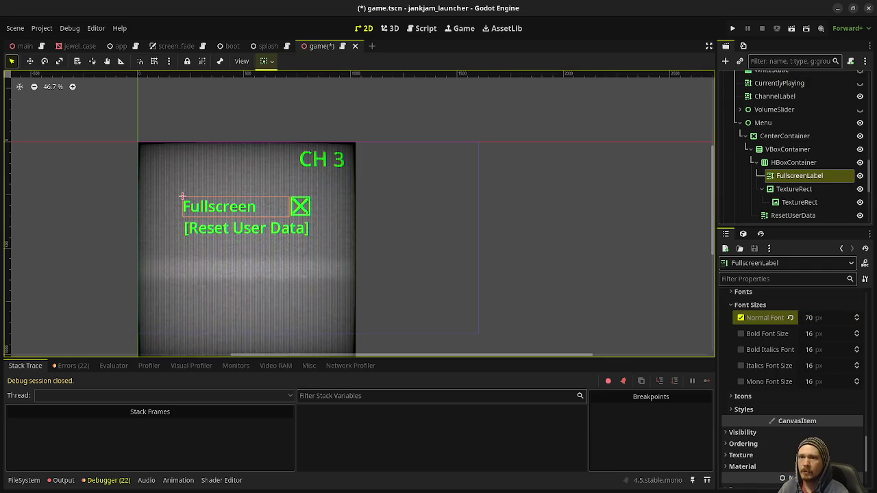
{"action": "key", "text": "alt+Tab"}
{"action": "key", "text": "ctrl+alt+i"}
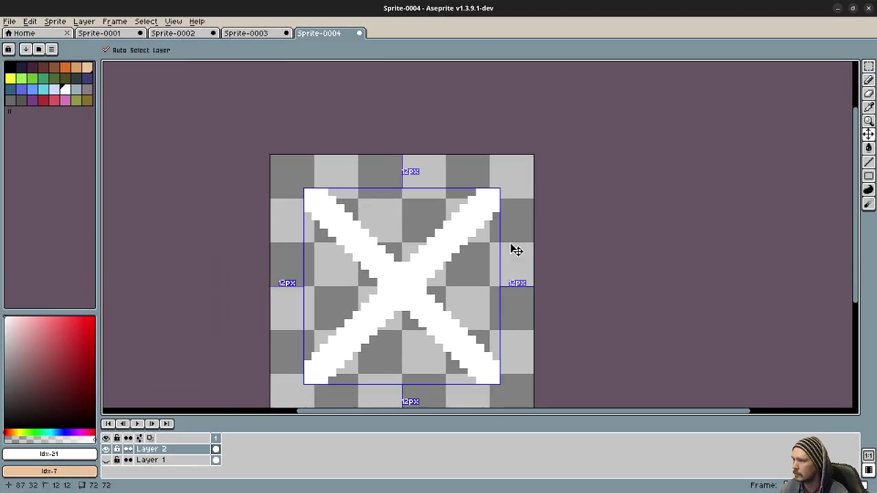
Resize the checkbox sprite to 70×70 via Sprite Size
{"action": "left_click", "coordinate": [31, 21]}
{"action": "left_click", "coordinate": [60, 23]}
{"action": "left_click", "coordinate": [82, 74]}
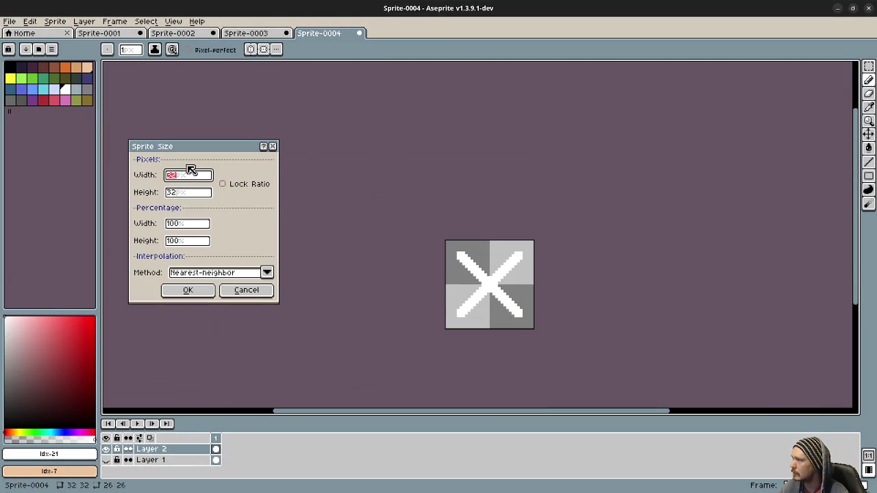
{"action": "type", "text": "70"}
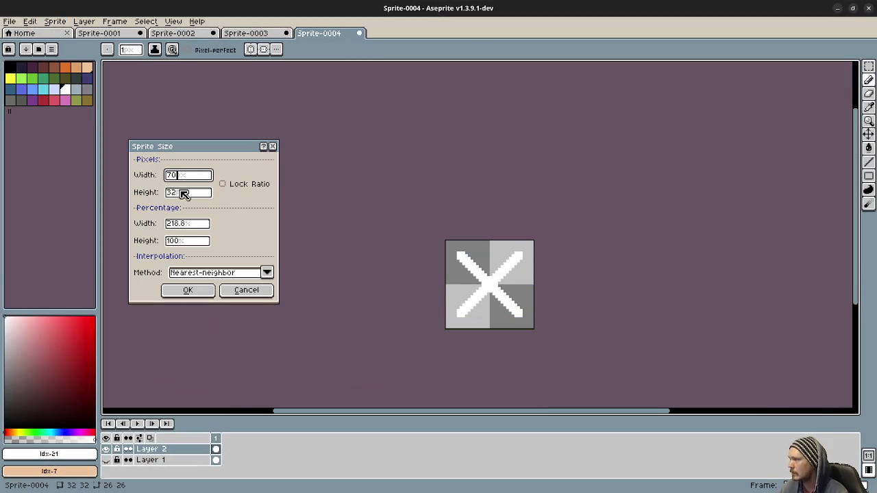
{"action": "type", "text": "0"}
{"action": "key", "text": "Return"}
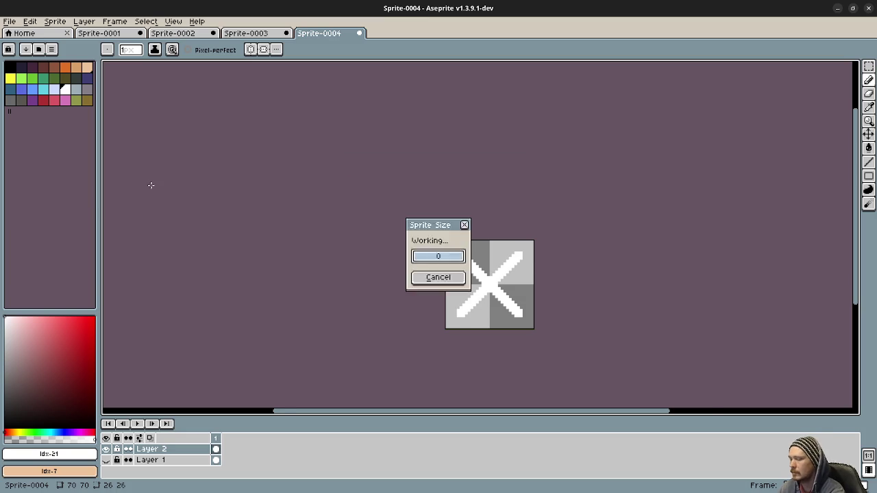
Show only the X layer and export it over check_check.png
{"action": "left_click", "coordinate": [106, 450]}
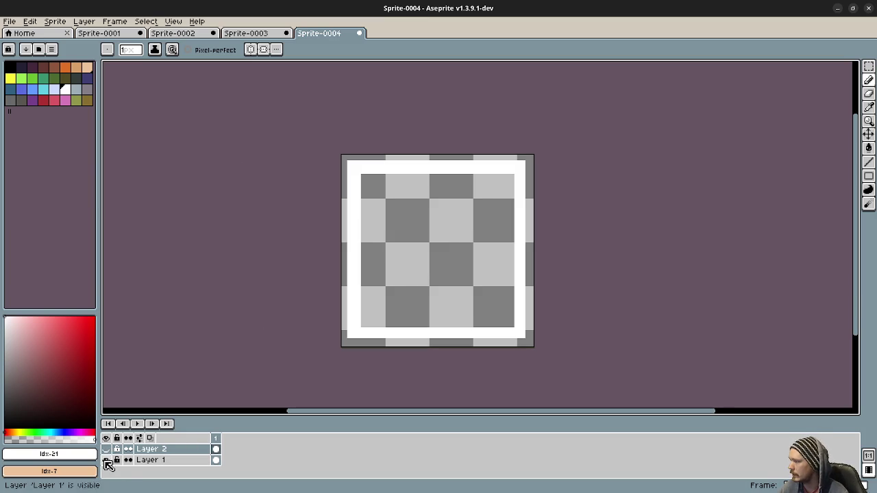
{"action": "left_click", "coordinate": [106, 460]}
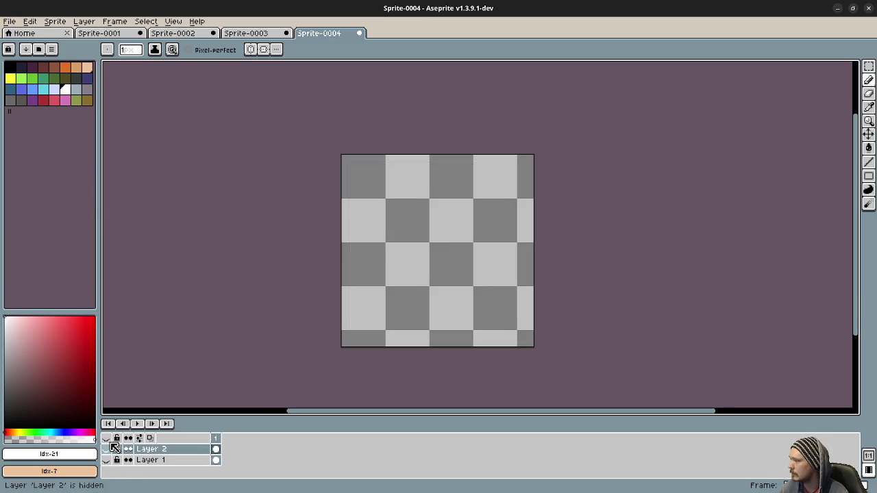
{"action": "left_click_drag", "start_coordinate": [106, 459], "coordinate": [106, 449]}
{"action": "left_click", "coordinate": [106, 460]}
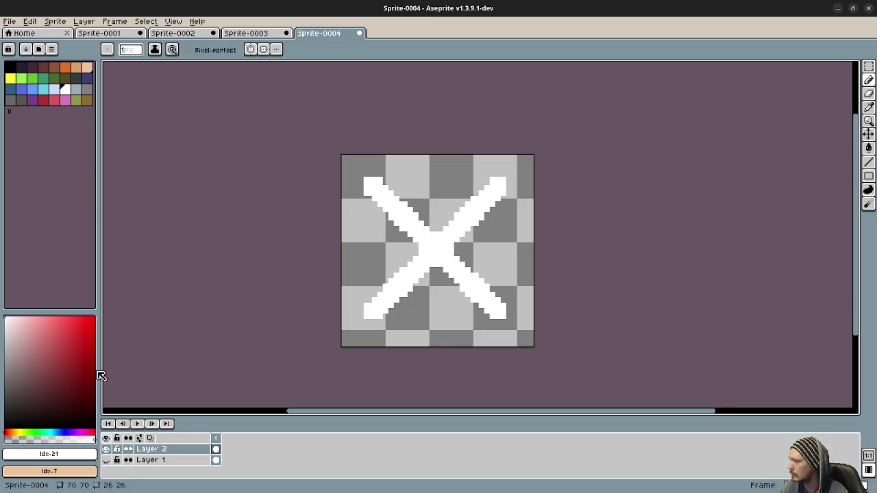
{"action": "left_click", "coordinate": [10, 22]}
{"action": "mouse_move", "coordinate": [40, 112]}
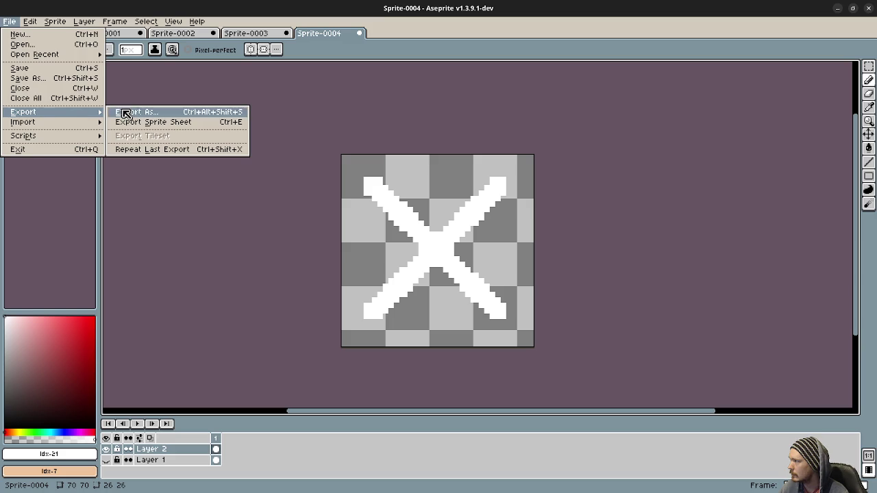
{"action": "left_click", "coordinate": [122, 112]}
{"action": "left_click", "coordinate": [183, 210]}
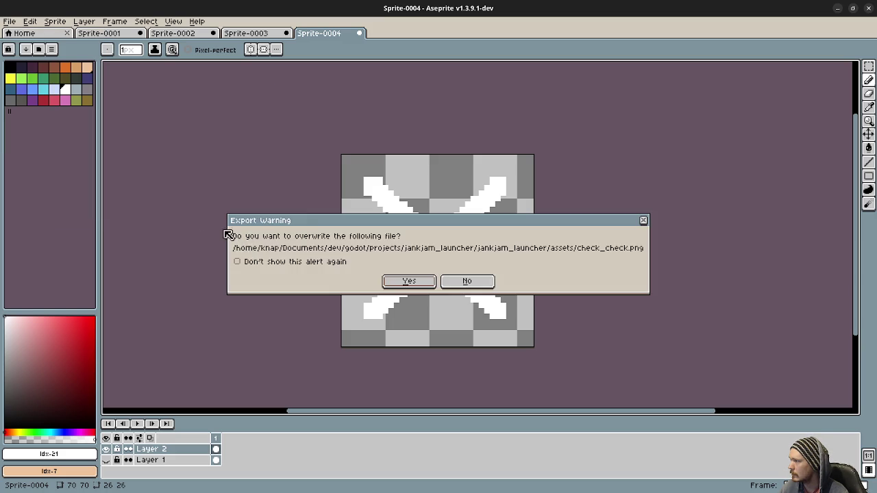
{"action": "left_click", "coordinate": [394, 285]}
{"action": "left_click", "coordinate": [407, 306]}
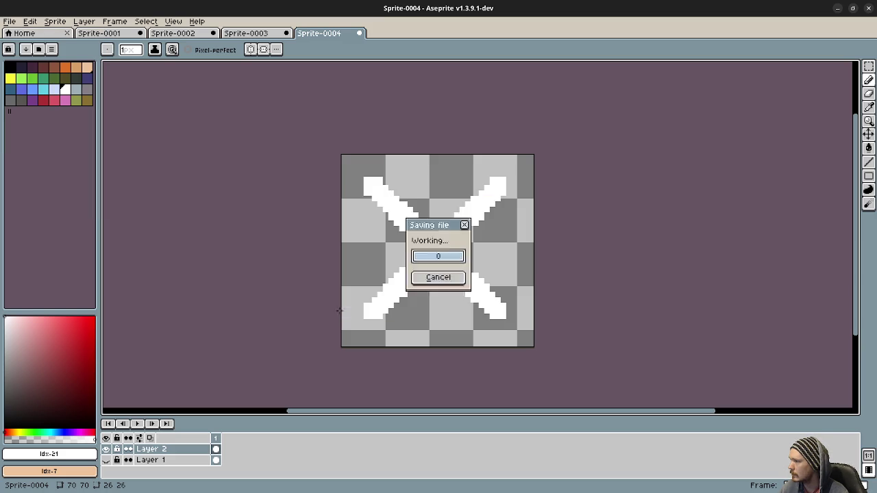
Show only the frame layer and export it over check_square.png
{"action": "left_click", "coordinate": [106, 449]}
{"action": "left_click", "coordinate": [105, 460]}
{"action": "left_click", "coordinate": [10, 21]}
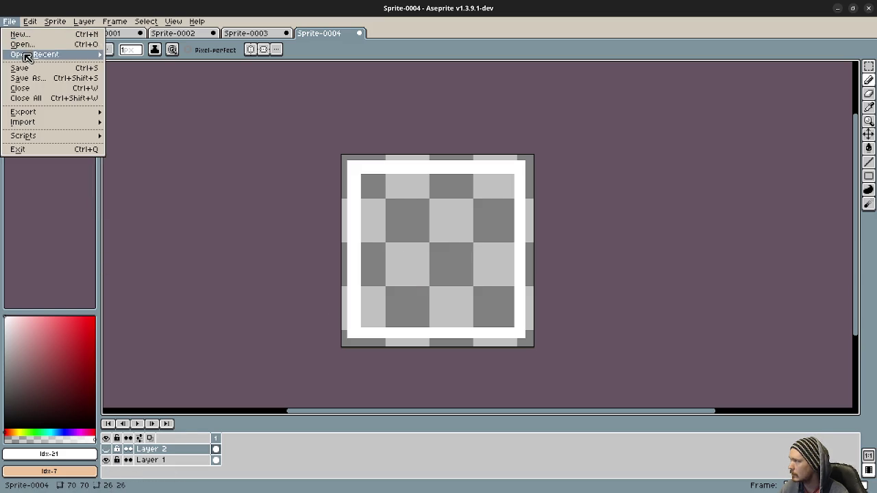
{"action": "mouse_move", "coordinate": [31, 113]}
{"action": "left_click", "coordinate": [147, 116]}
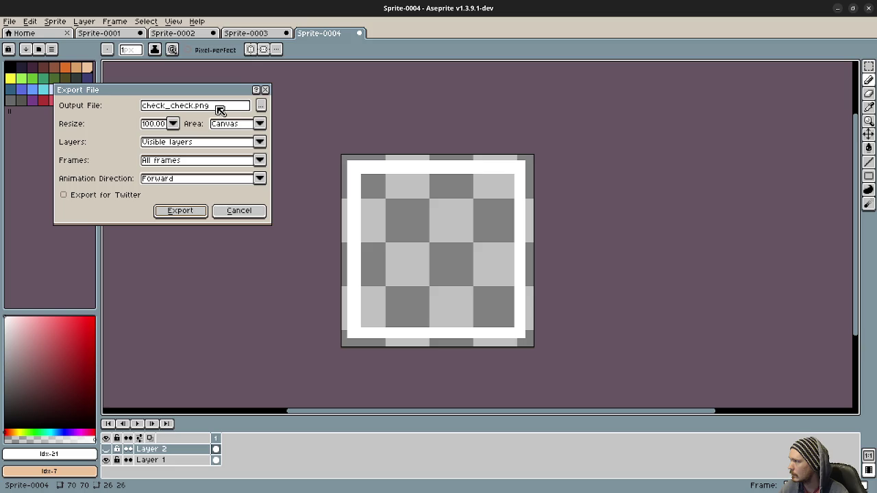
{"action": "left_click", "coordinate": [263, 107]}
{"action": "left_click", "coordinate": [165, 100]}
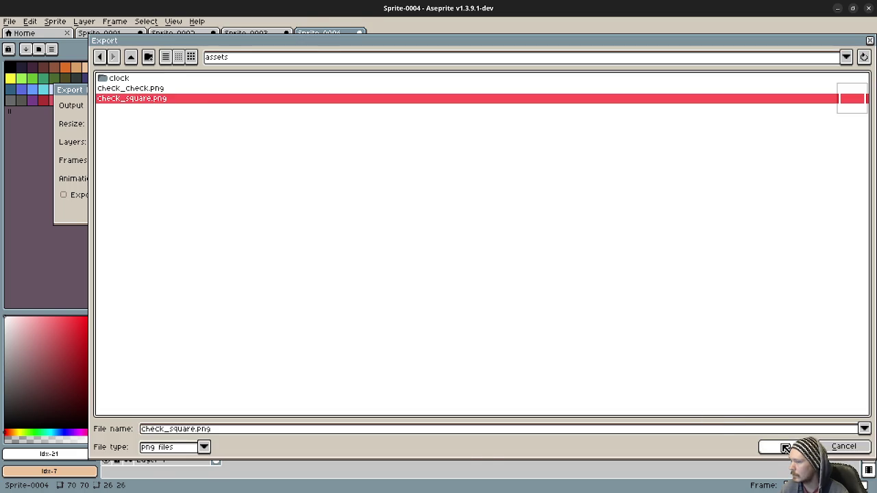
{"action": "left_click", "coordinate": [786, 448]}
{"action": "left_click", "coordinate": [384, 275]}
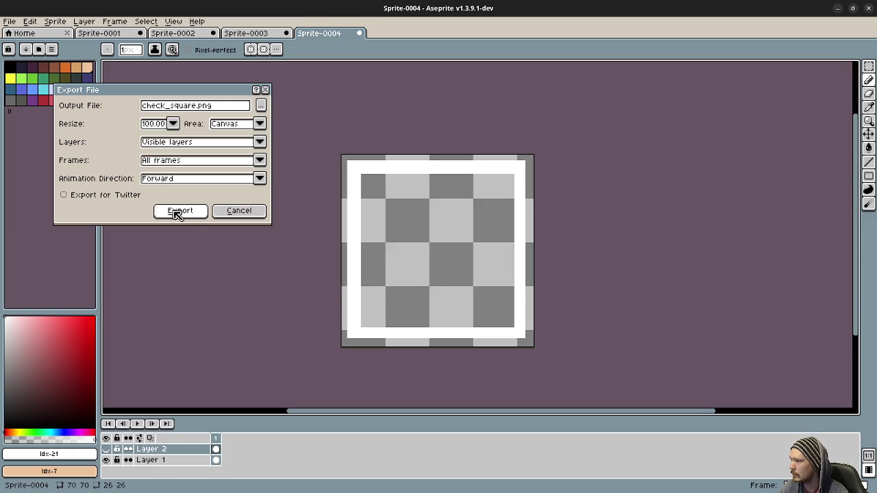
{"action": "left_click", "coordinate": [181, 211]}
{"action": "left_click", "coordinate": [404, 305]}
{"action": "left_click", "coordinate": [837, 8]}
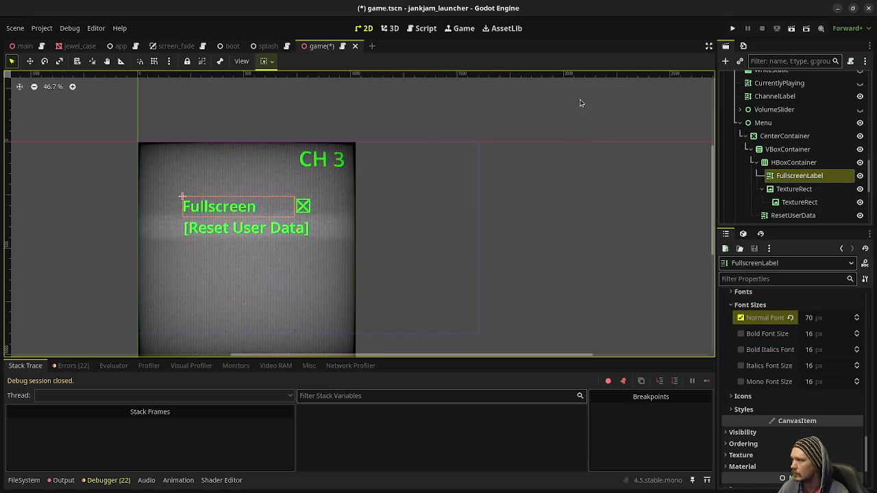
Run the game to check the Fullscreen row and resized checkbox on the CRT screen, then close it
{"action": "left_click", "coordinate": [454, 244]}
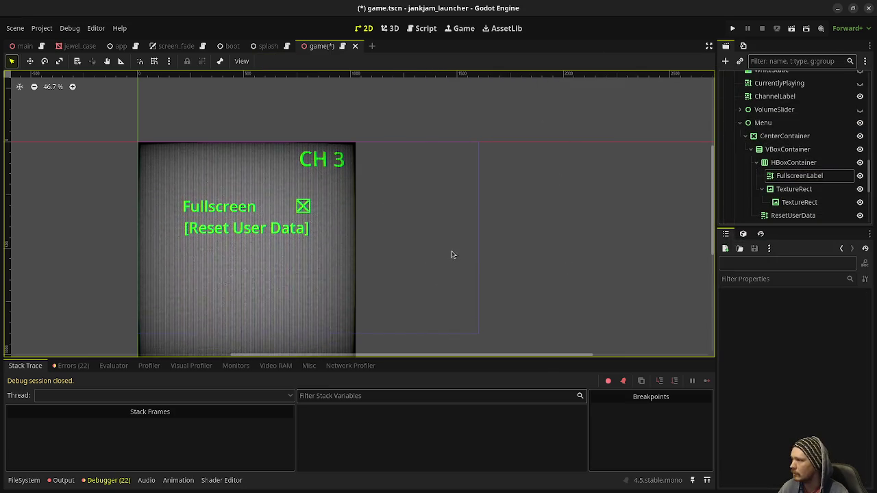
{"action": "scroll", "coordinate": [326, 246], "scroll_direction": "down", "scroll_amount": 1}
{"action": "left_click", "coordinate": [733, 28]}
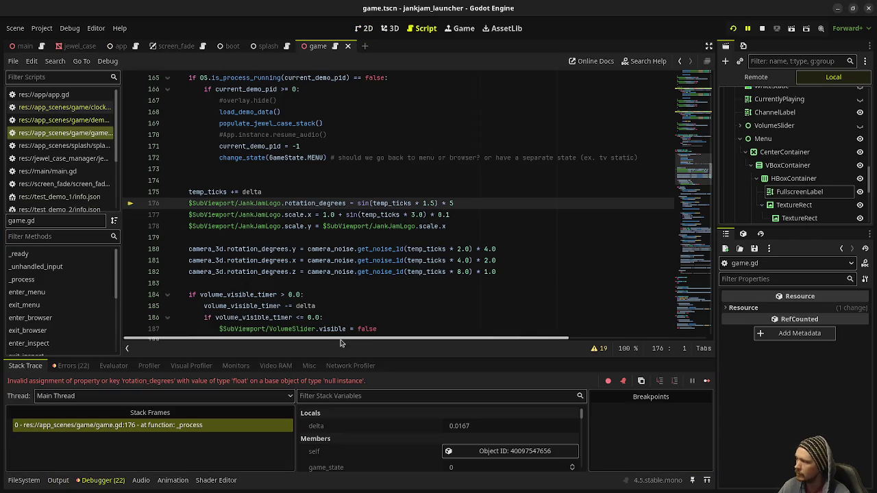
{"action": "scroll", "coordinate": [782, 113], "scroll_direction": "up", "scroll_amount": 4}
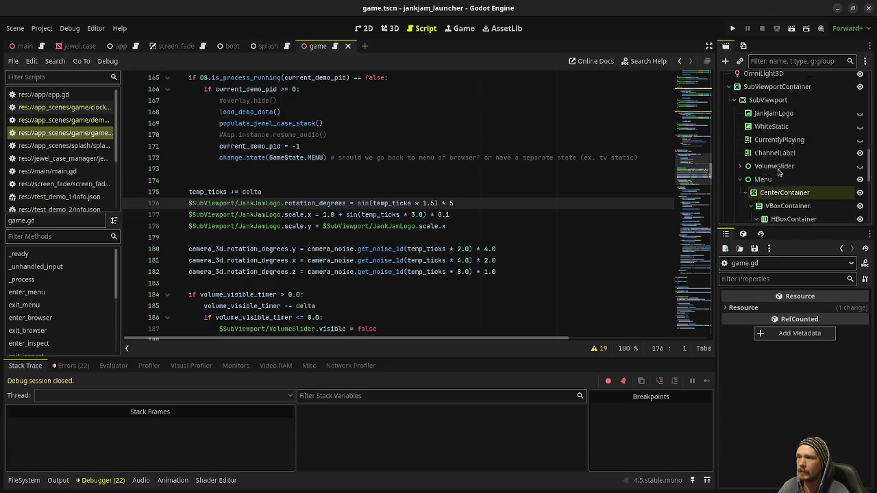
{"action": "left_click", "coordinate": [767, 119]}
{"action": "left_click_drag", "start_coordinate": [762, 102], "coordinate": [761, 101]}
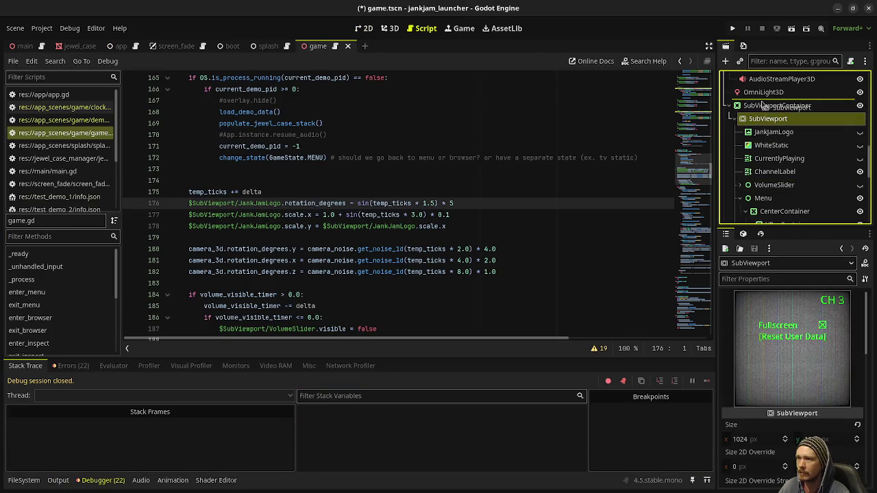
{"action": "left_click", "coordinate": [732, 28]}
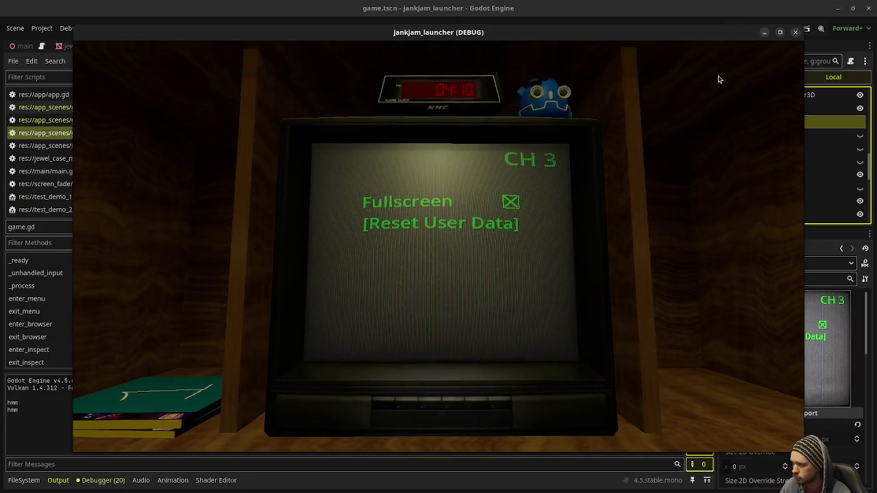
{"action": "left_click", "coordinate": [794, 33]}
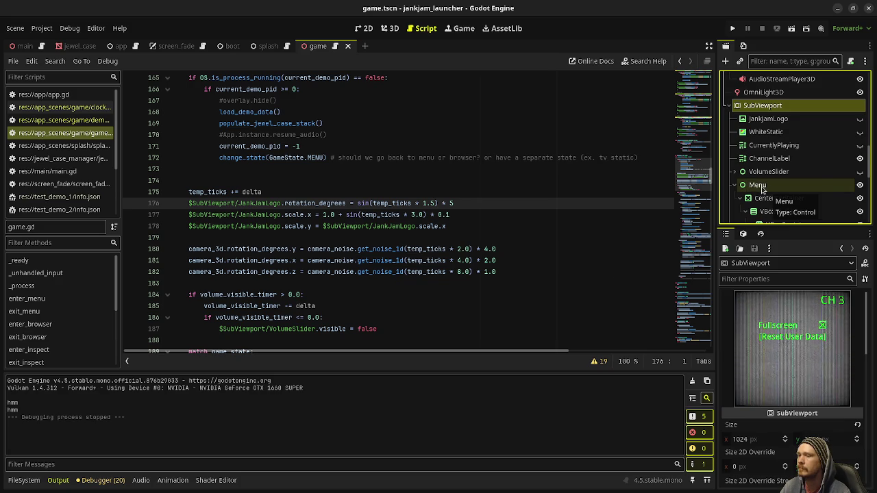
Add a ColorRect to the HBoxContainer, move it ahead of FullscreenLabel, and save game.tscn
{"action": "scroll", "coordinate": [762, 189], "scroll_direction": "down", "scroll_amount": 5}
{"action": "scroll", "coordinate": [762, 190], "scroll_direction": "up", "scroll_amount": 1}
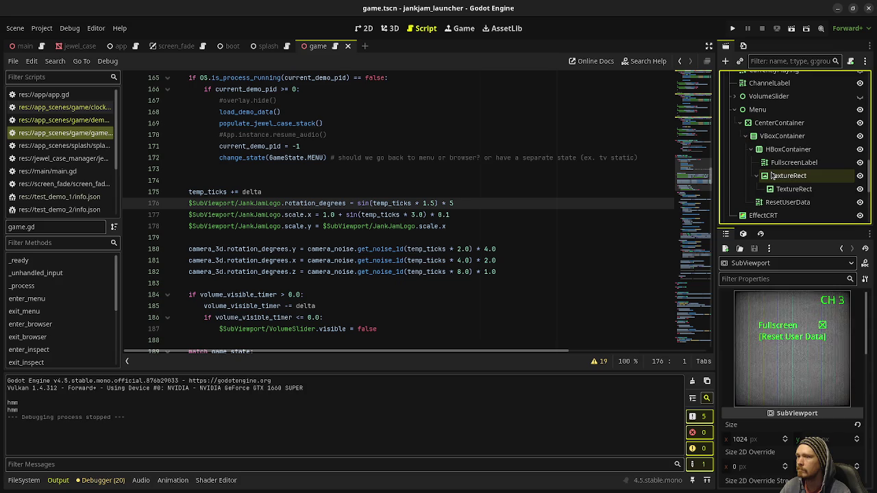
{"action": "left_click", "coordinate": [778, 151]}
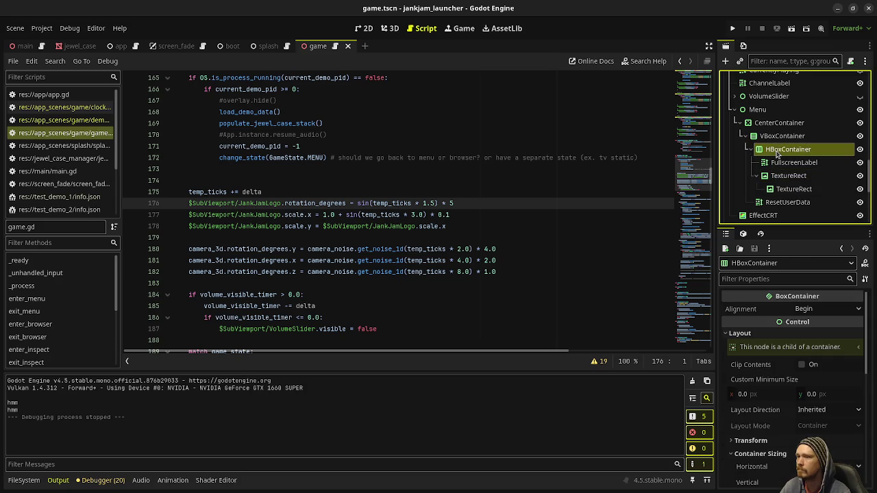
{"action": "key", "text": "ctrl+a"}
{"action": "type", "text": "coloc"}
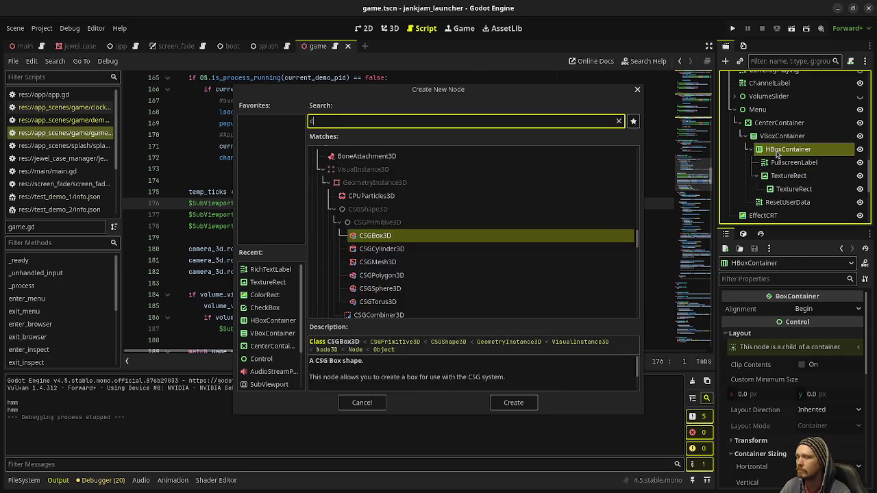
{"action": "key", "text": "Return"}
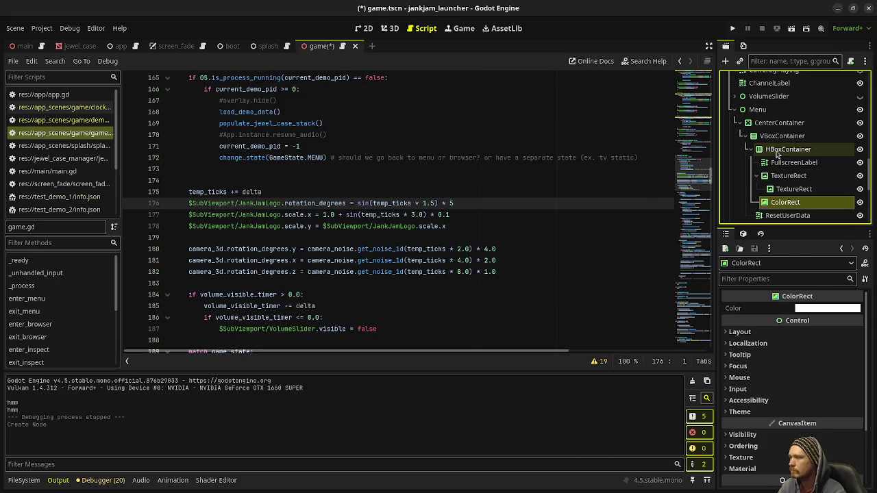
{"action": "left_click_drag", "start_coordinate": [799, 204], "coordinate": [803, 160]}
{"action": "key", "text": "ctrl+s"}
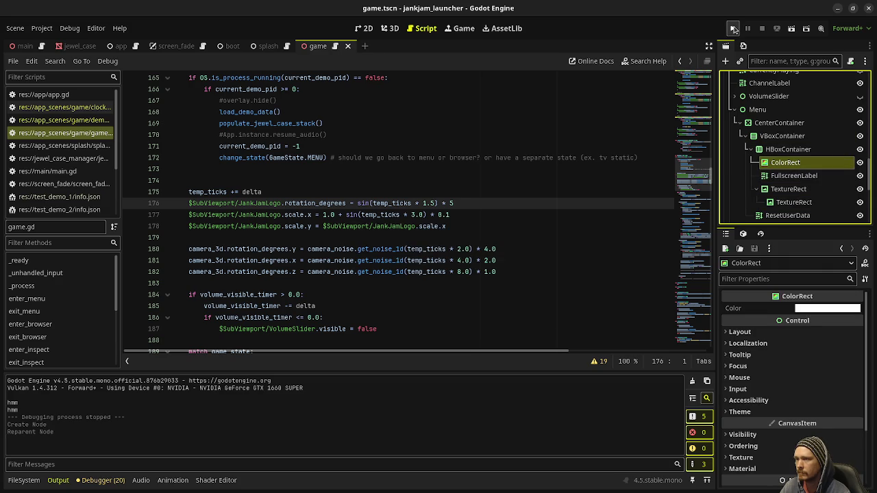
Run the game and pin its window always-on-top at the screen's left edge
{"action": "left_click", "coordinate": [733, 28]}
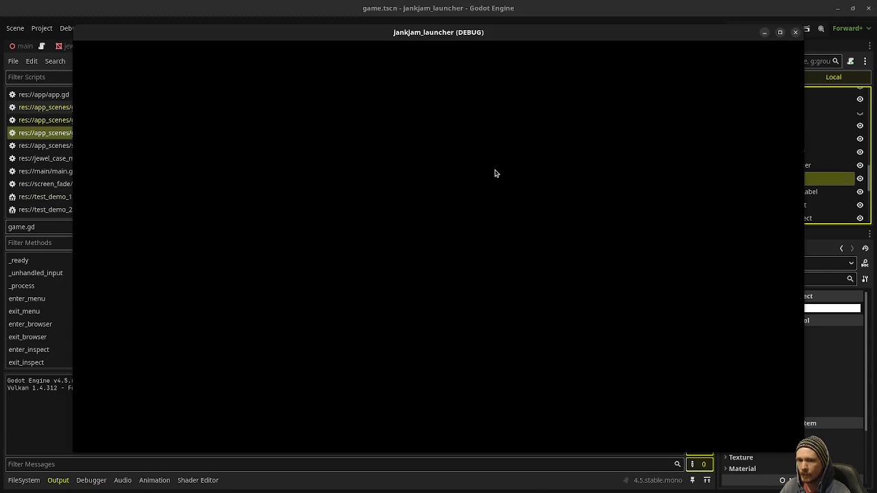
{"action": "right_click", "coordinate": [571, 37]}
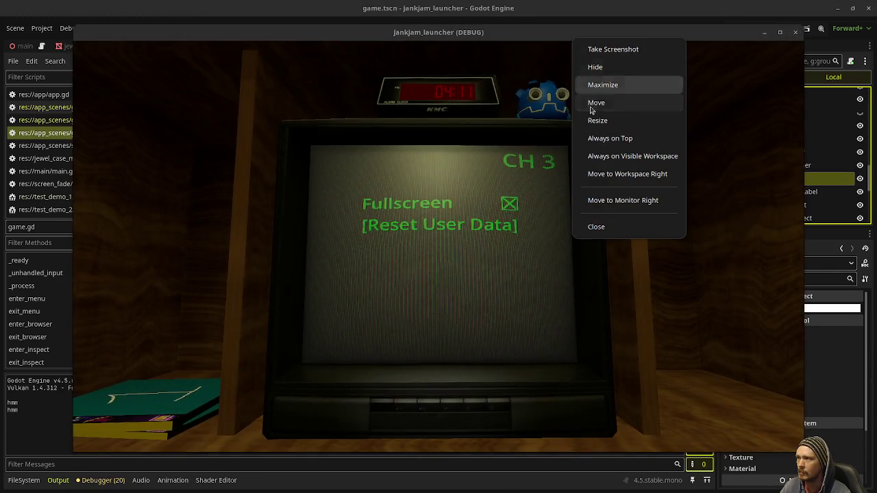
{"action": "left_click", "coordinate": [588, 137]}
{"action": "left_click_drag", "start_coordinate": [656, 39], "coordinate": [566, 50]}
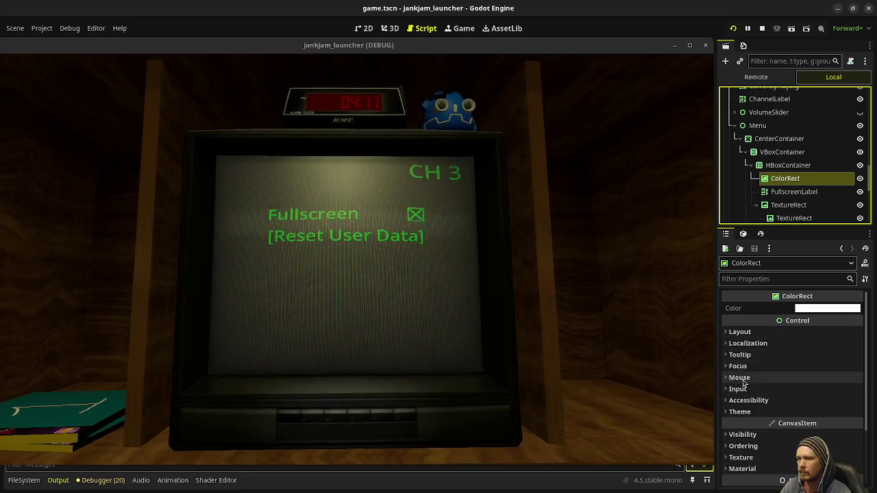
Set the ColorRect's Custom Minimum Size width to 16 px
{"action": "left_click", "coordinate": [740, 331]}
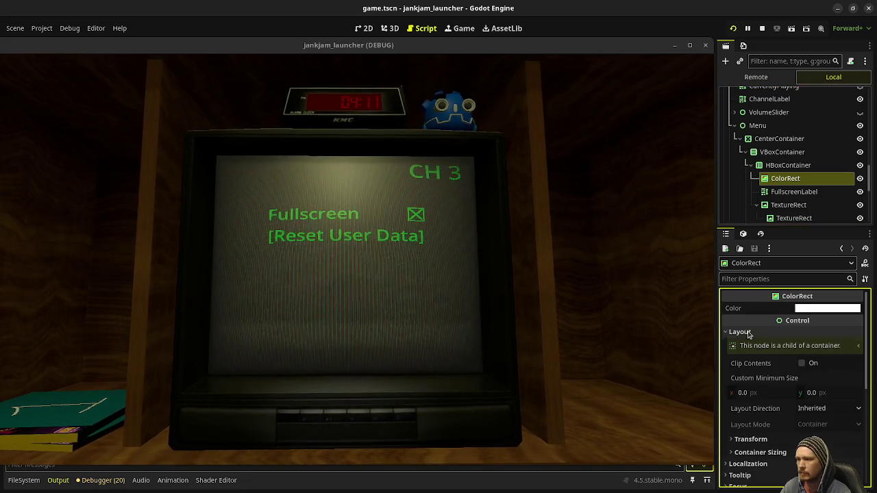
{"action": "left_click", "coordinate": [750, 392]}
{"action": "key", "text": "Return"}
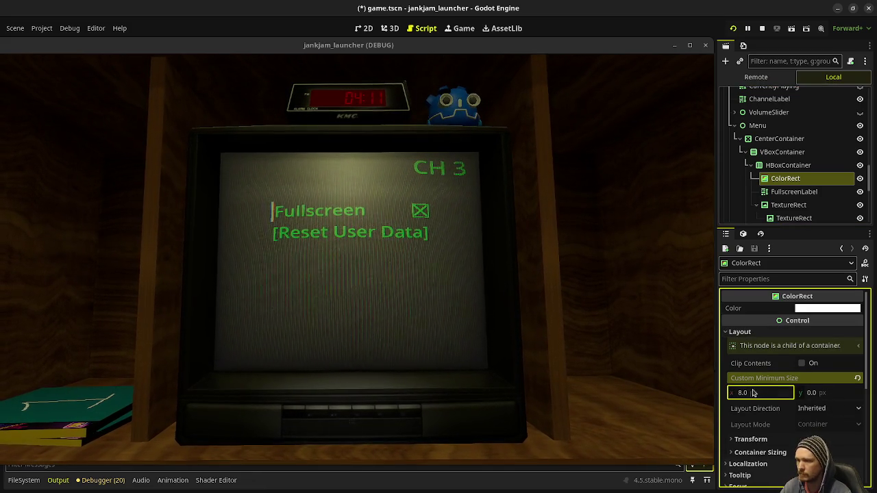
{"action": "type", "text": "16"}
{"action": "key", "text": "Return"}
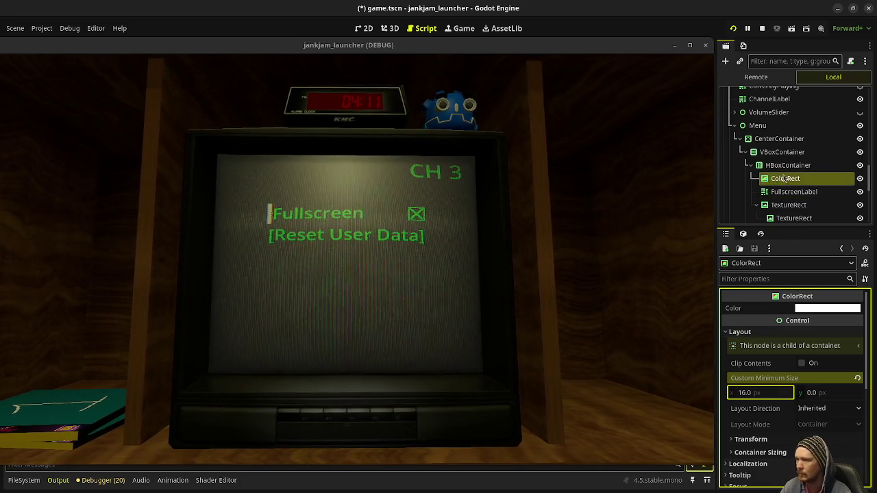
{"action": "scroll", "coordinate": [784, 172], "scroll_direction": "down", "scroll_amount": 1}
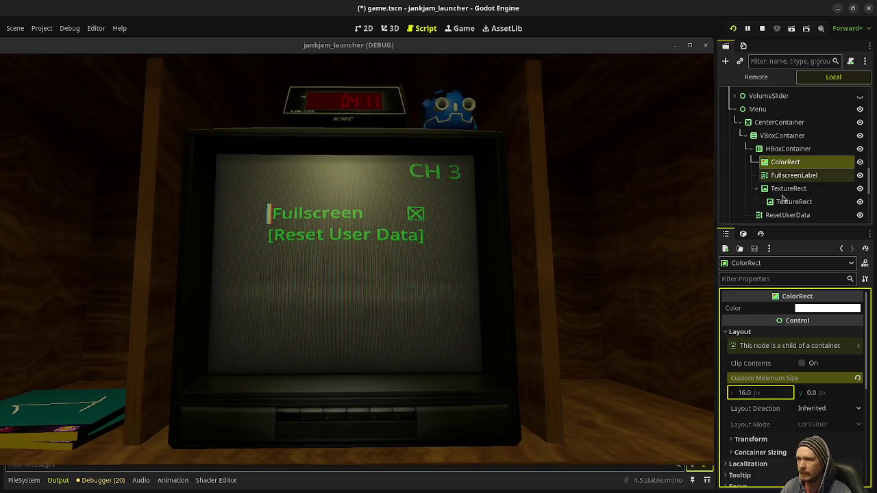
{"action": "left_click", "coordinate": [777, 165]}
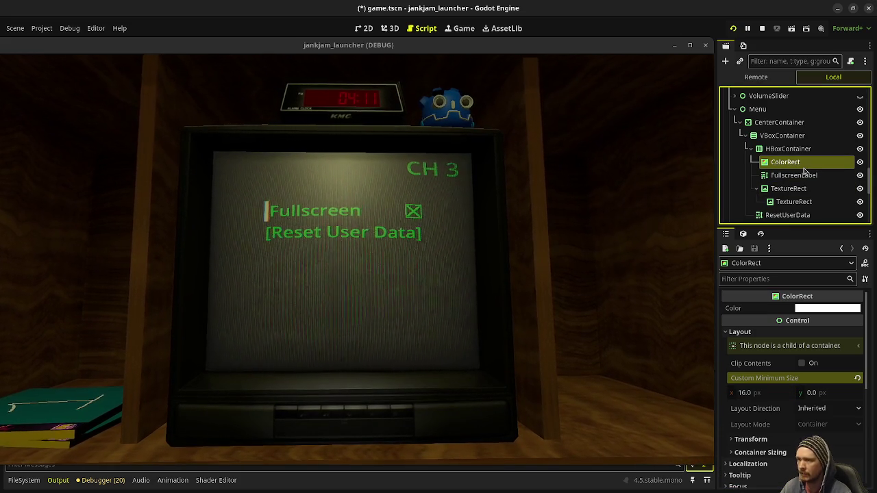
Duplicate the accent bar as ColorRect2 after TextureRect, close the game, and go to Aseprite
{"action": "key", "text": "ctrl+d"}
{"action": "left_click_drag", "start_coordinate": [782, 180], "coordinate": [785, 152]}
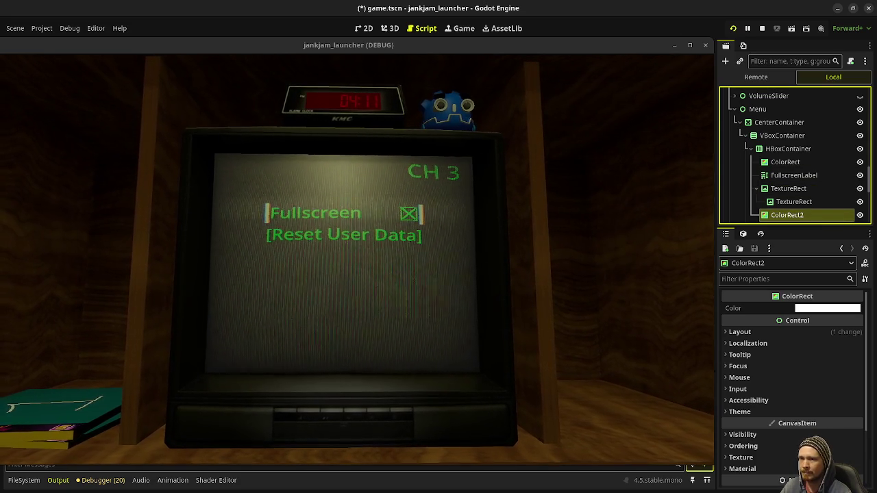
{"action": "key", "text": "alt+Tab"}
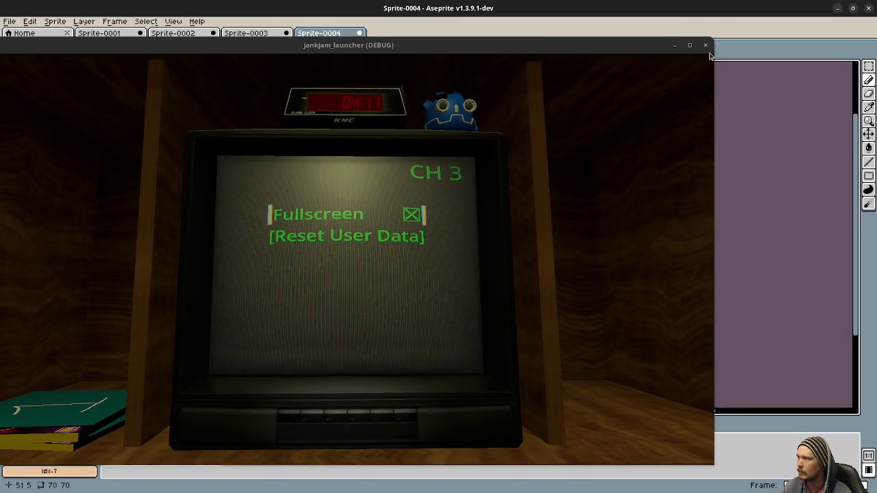
{"action": "left_click", "coordinate": [708, 49]}
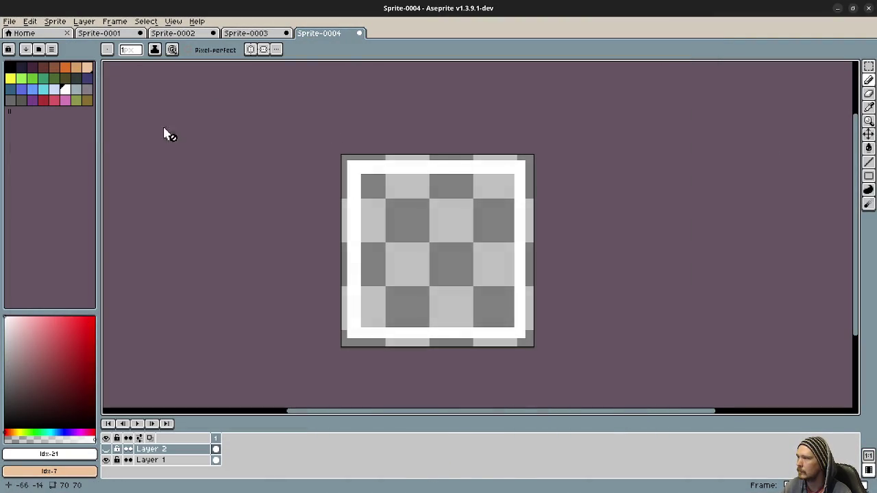
{"action": "left_click", "coordinate": [15, 21]}
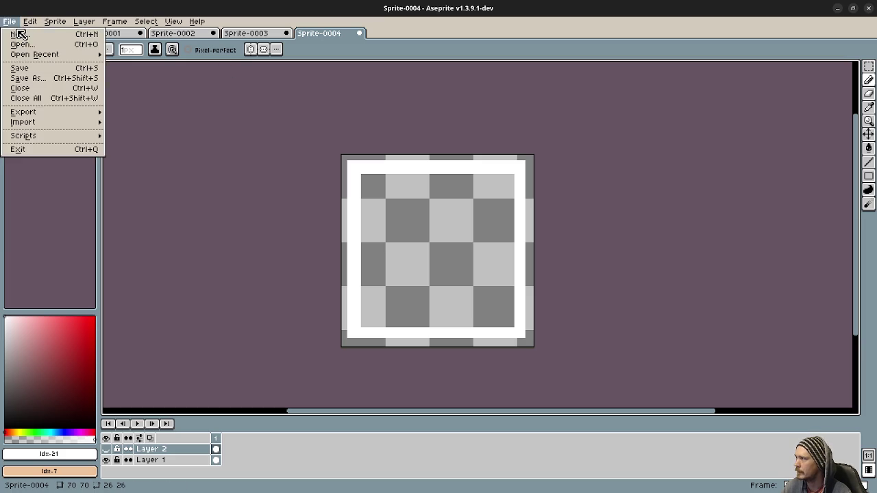